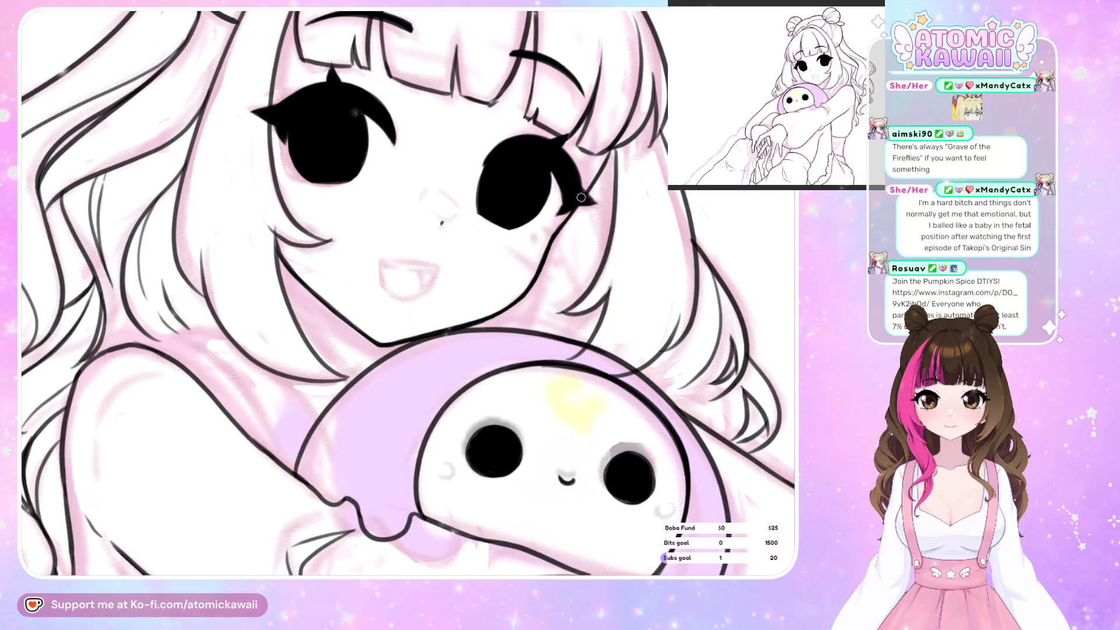
# Un-mirror the close-up of the girl's face and plush back to its normal orientation
pyautogui.press('h')
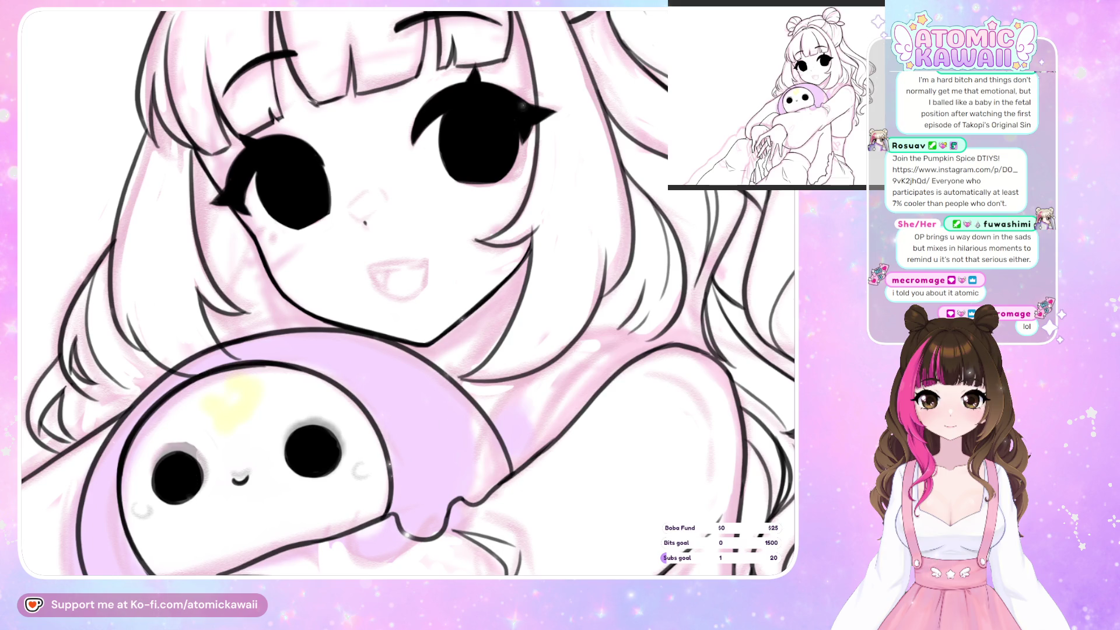
# Check the figure's proportions by zooming out, mirroring, zooming back in, and restoring the view
pyautogui.hotkey('ctrl', '-')
pyautogui.hotkey('ctrl', '-')
pyautogui.hotkey('ctrl', '-')
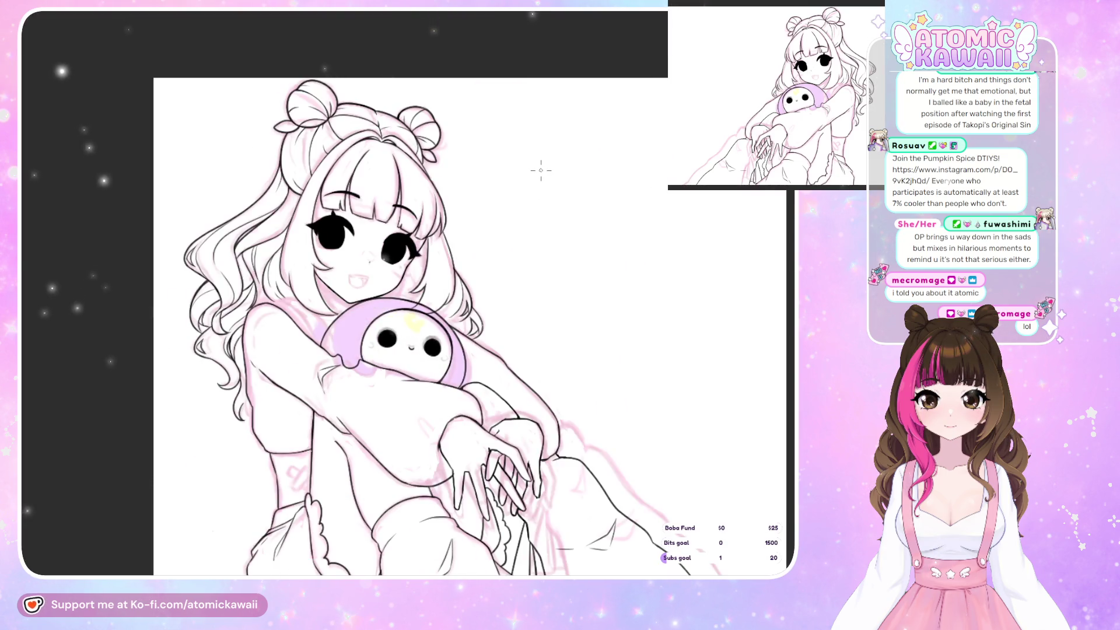
pyautogui.press('h')
pyautogui.hotkey('ctrl', '+')
pyautogui.hotkey('ctrl', '+')
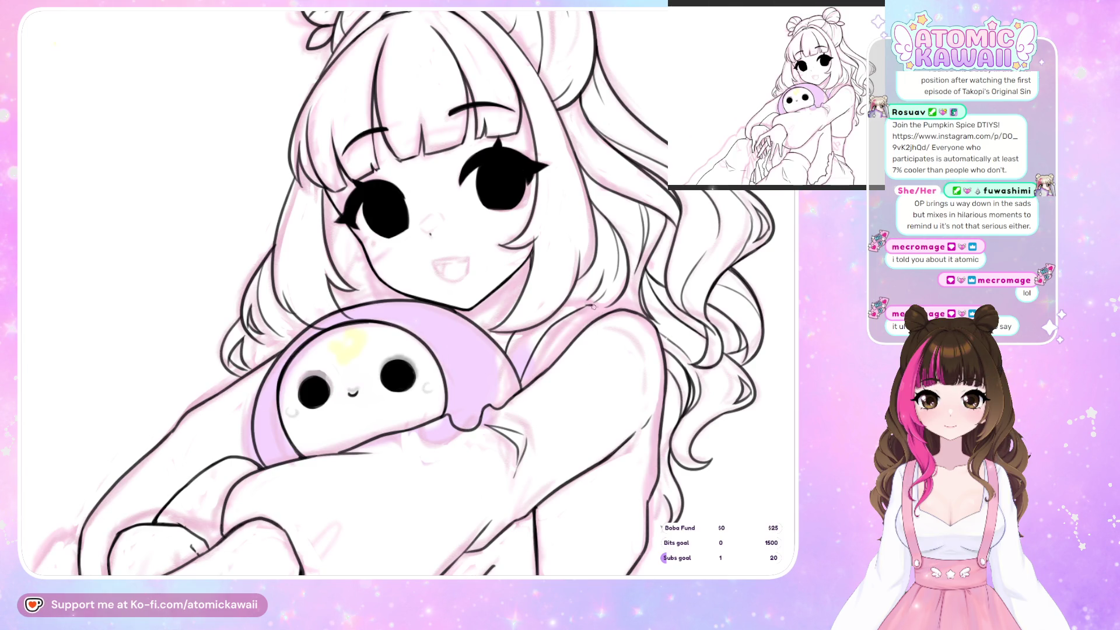
pyautogui.press('h')
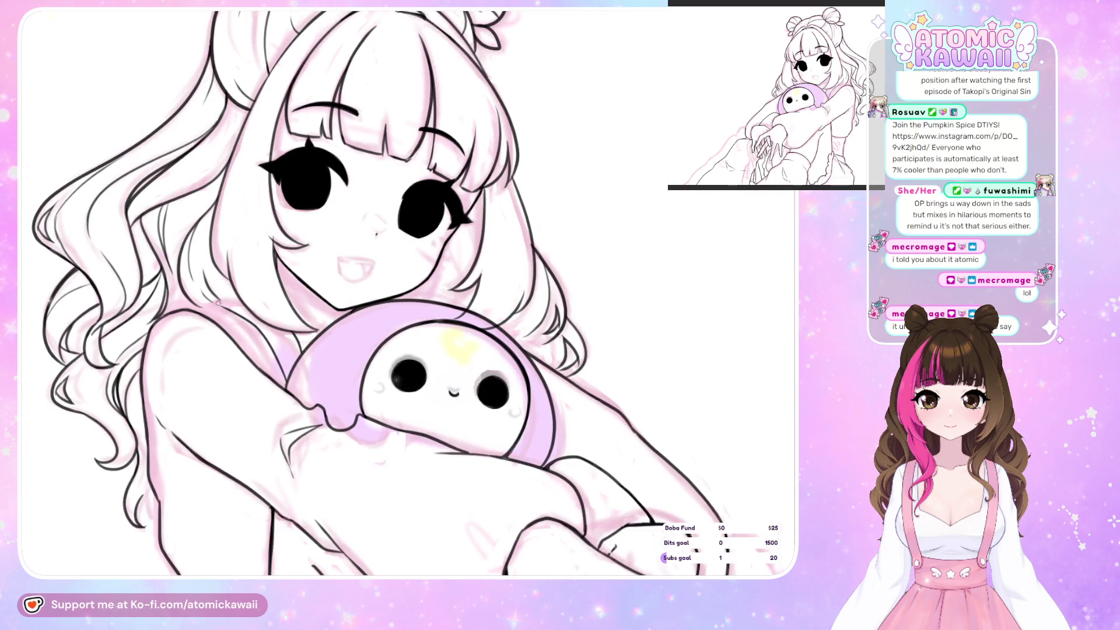
pyautogui.press('h')
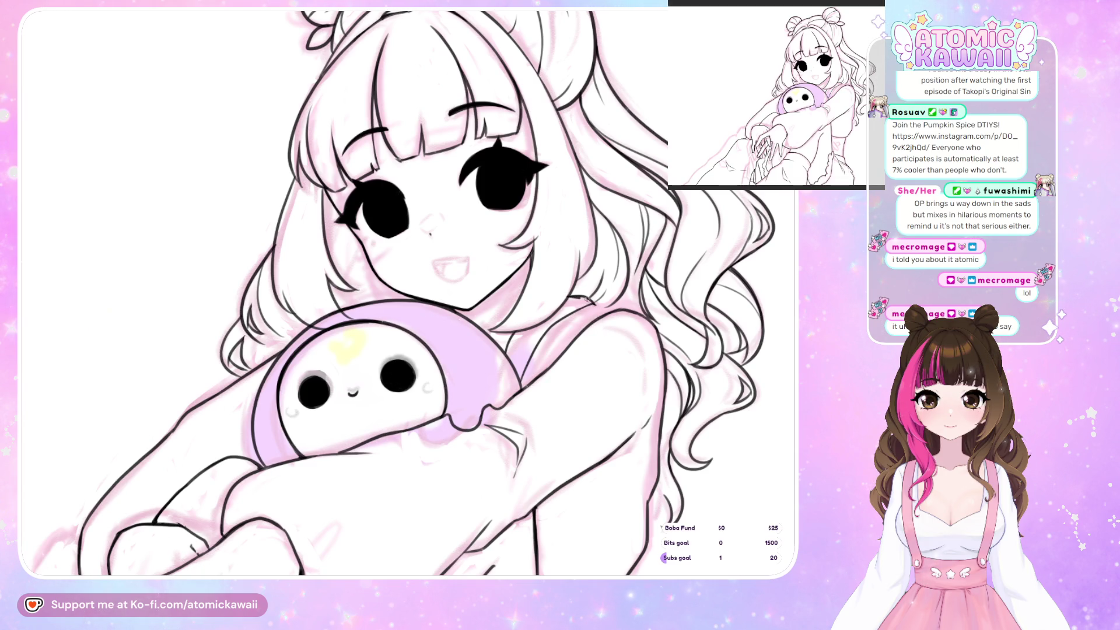
# Ink a darker, cleaner shoulder line beside the plush and mirror the view to check it
pyautogui.scroll(3, 595, 293)
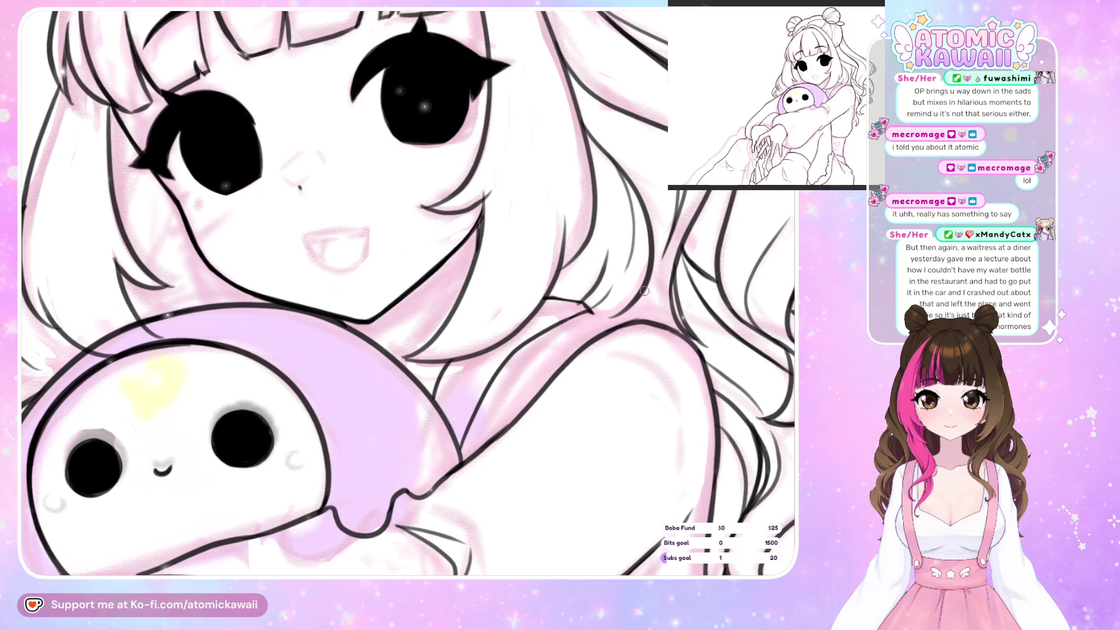
pyautogui.moveTo(586, 309); pyautogui.dragTo(642, 324)
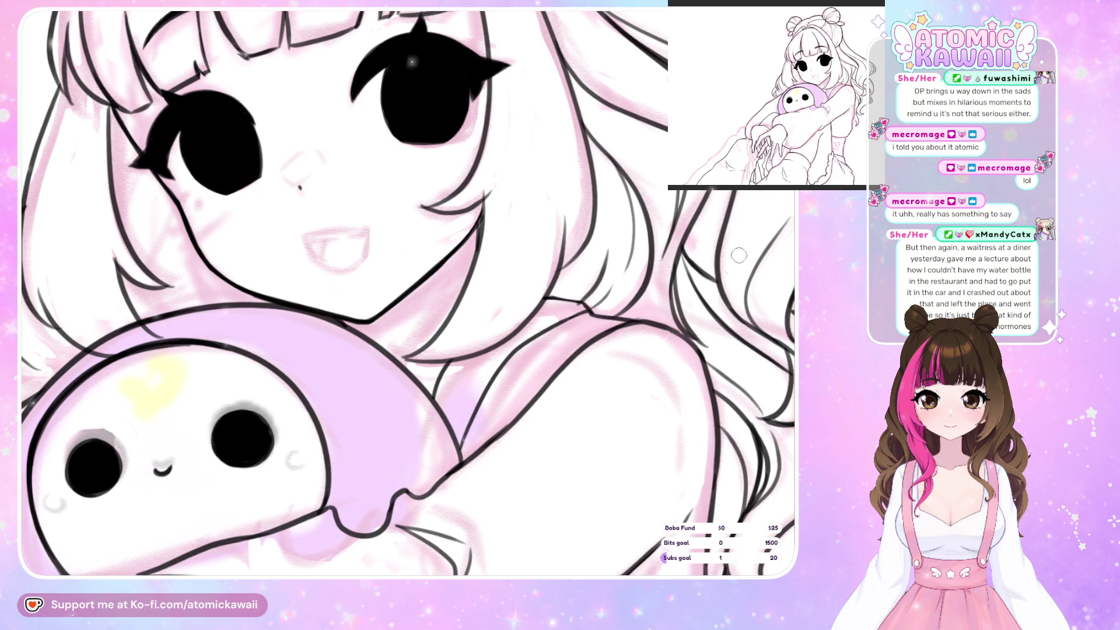
pyautogui.press('h')
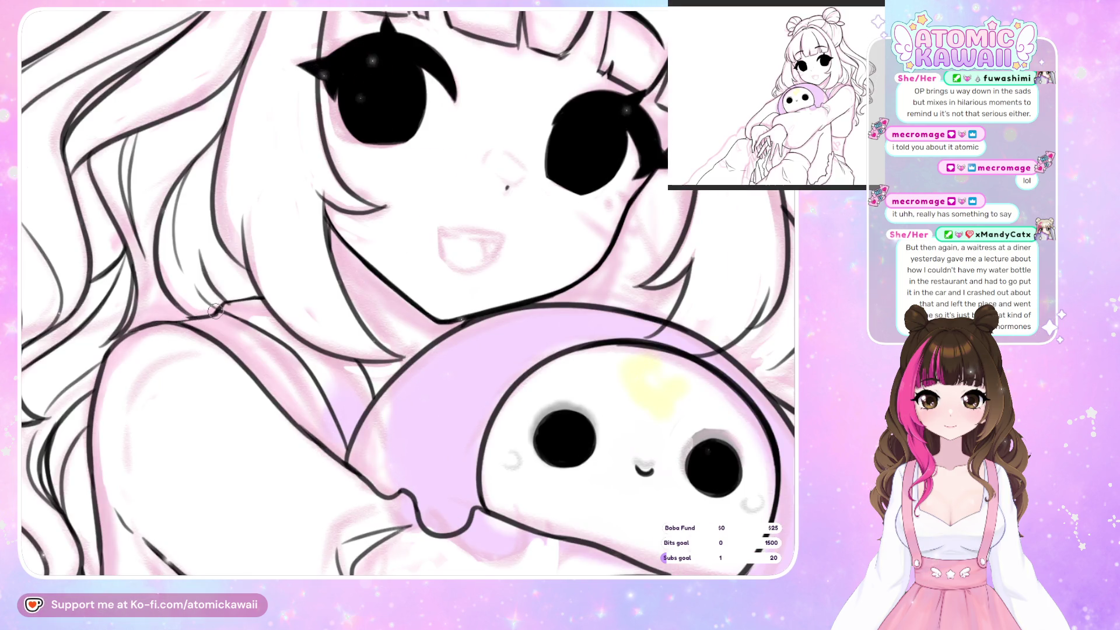
pyautogui.press('h')
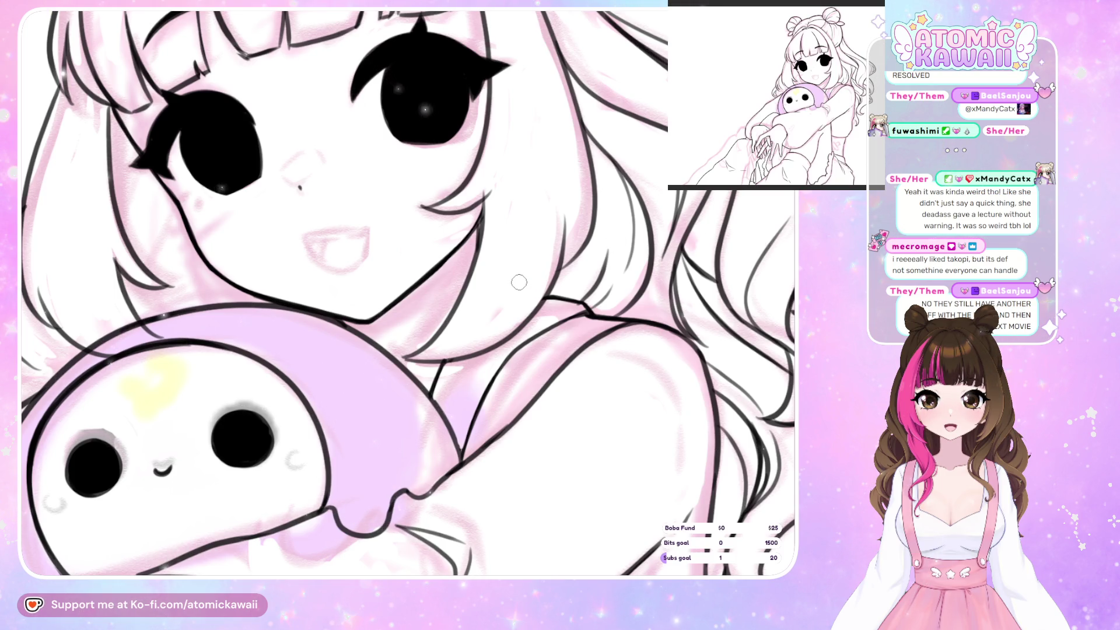
pyautogui.press('m')
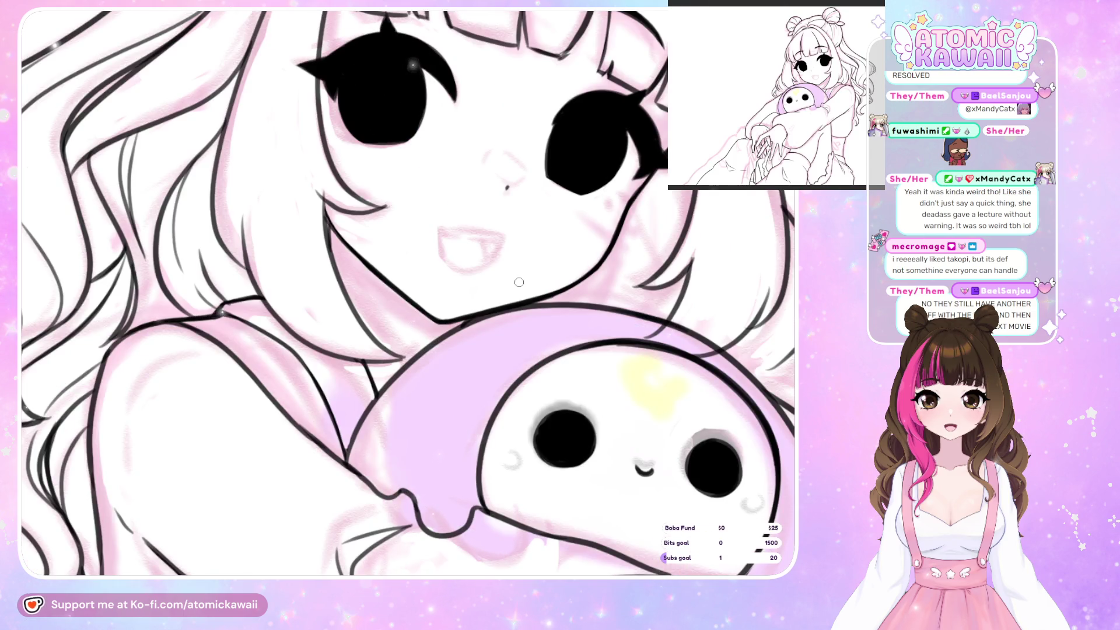
pyautogui.press('m')
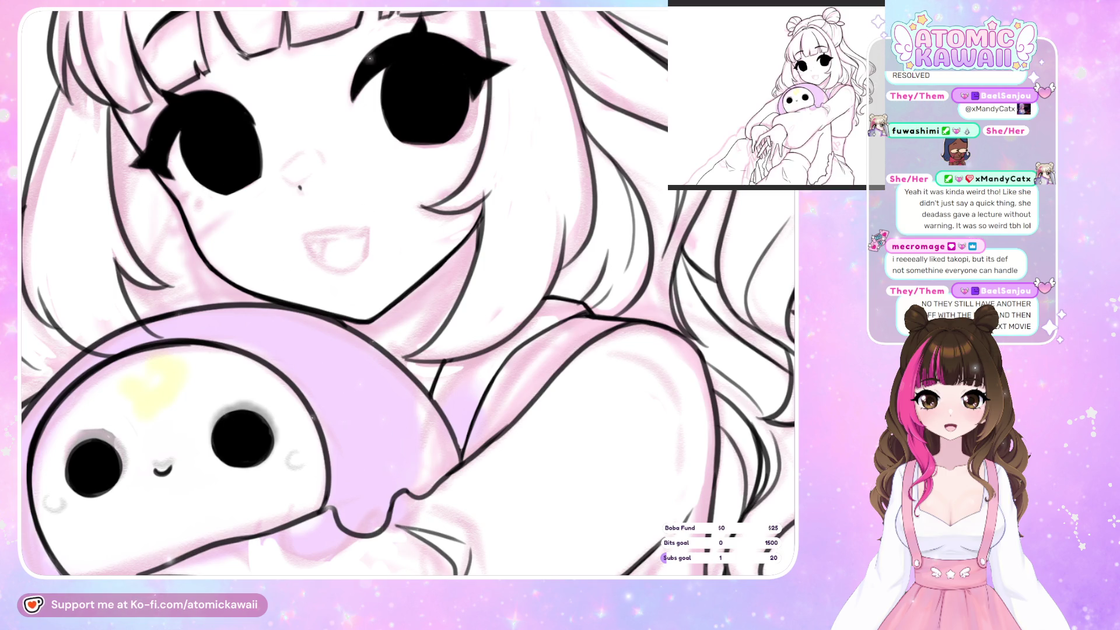
pyautogui.scroll(-5, 408, 291)
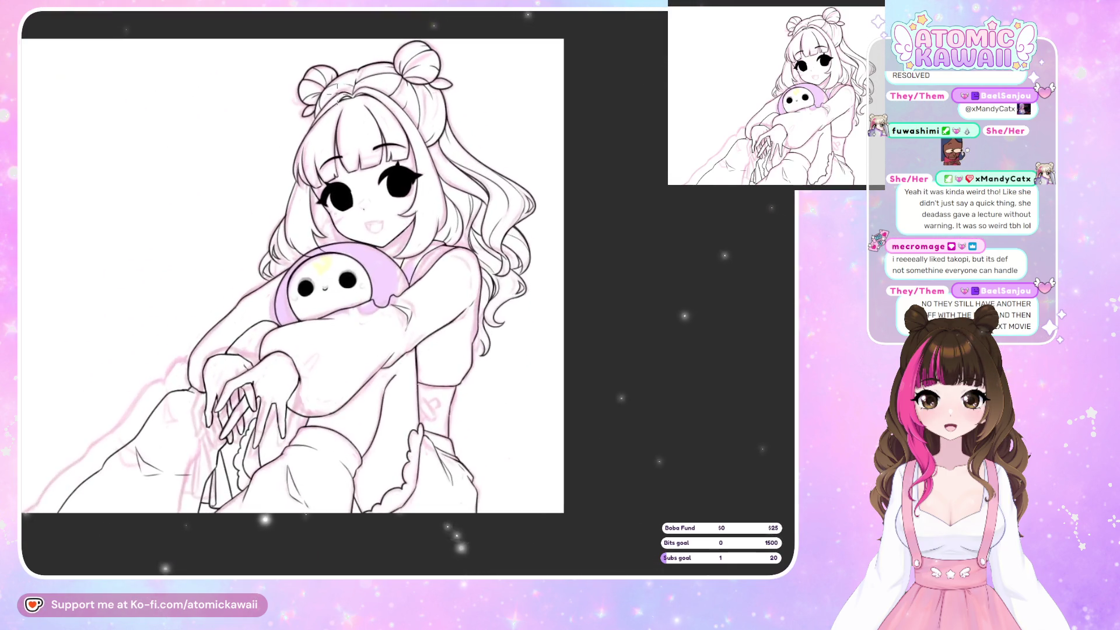
pyautogui.scroll(3, 336, 88)
pyautogui.scroll(2, 433, 127)
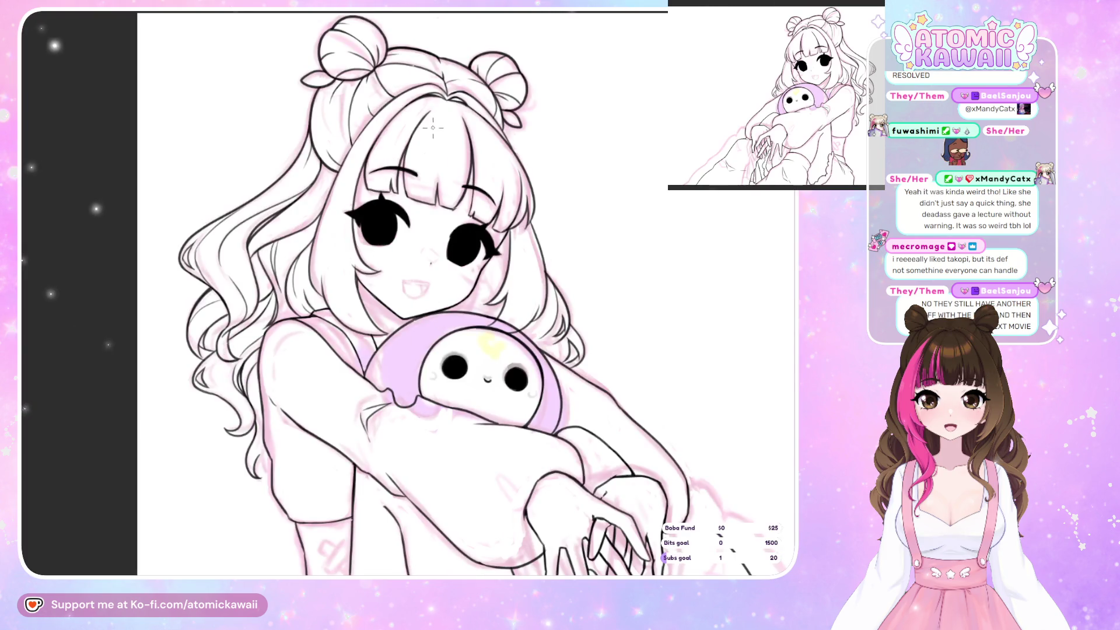
pyautogui.scroll(1, 433, 127)
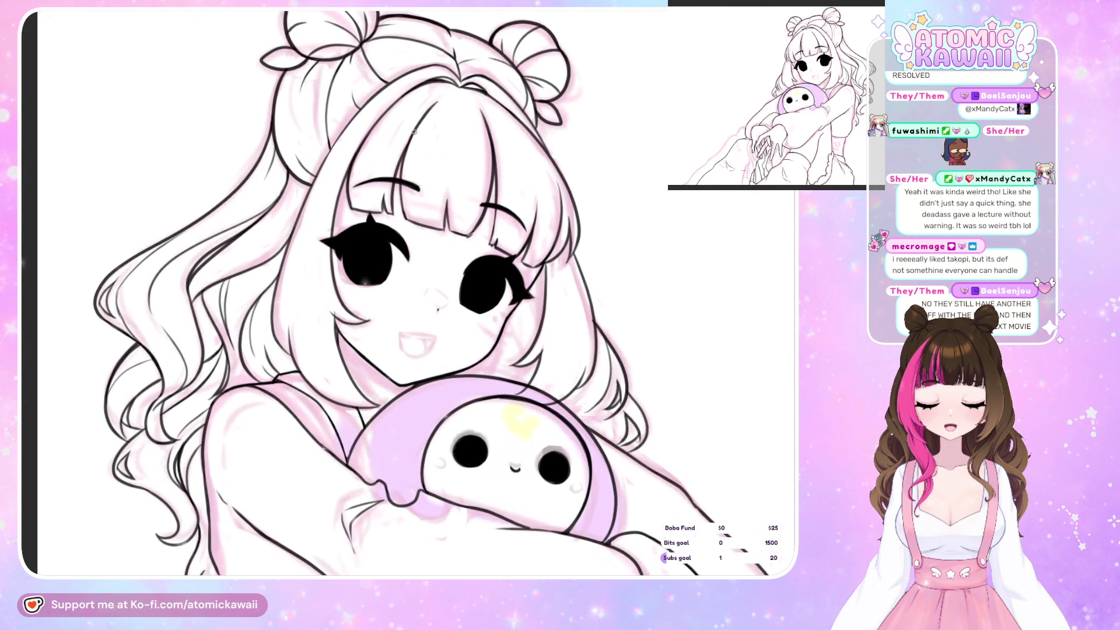
pyautogui.press('h')
pyautogui.press('h')
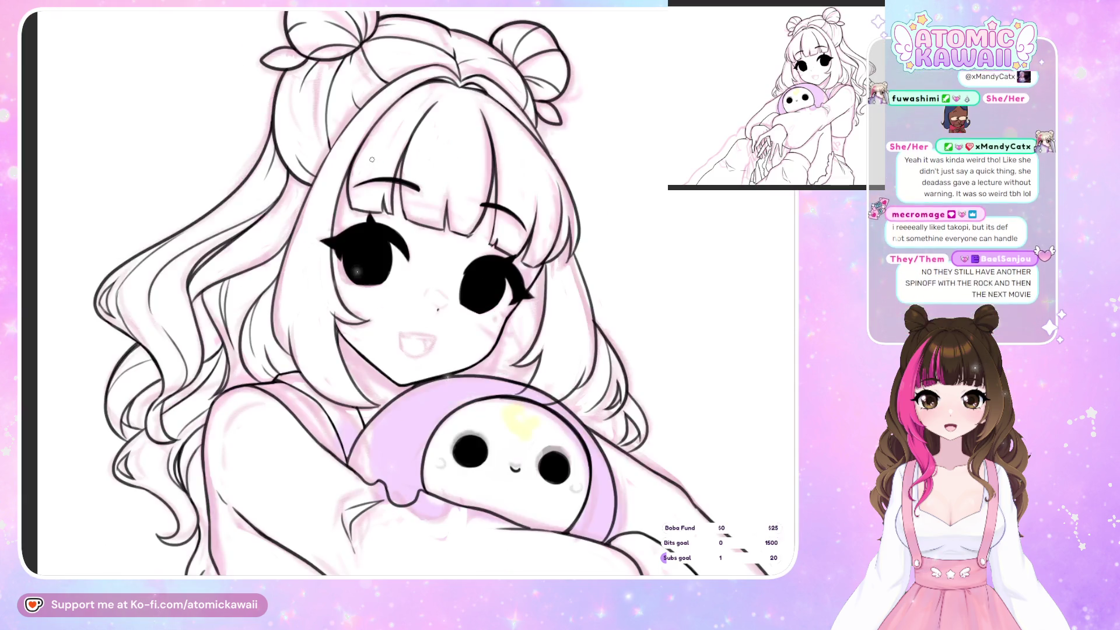
pyautogui.scroll(1, 372, 159)
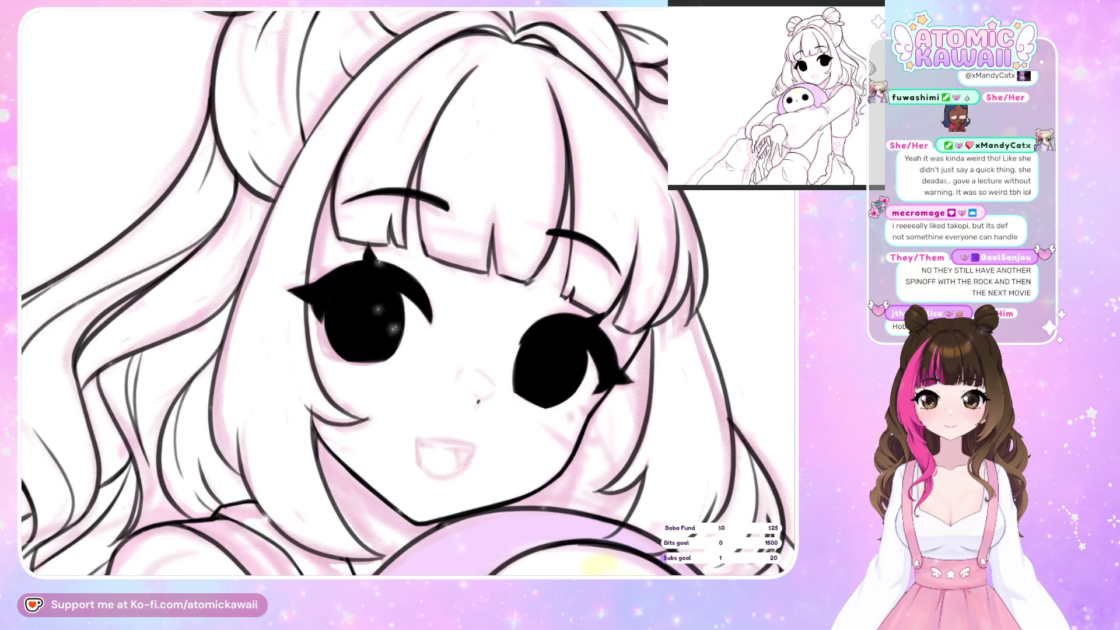
pyautogui.press('h')
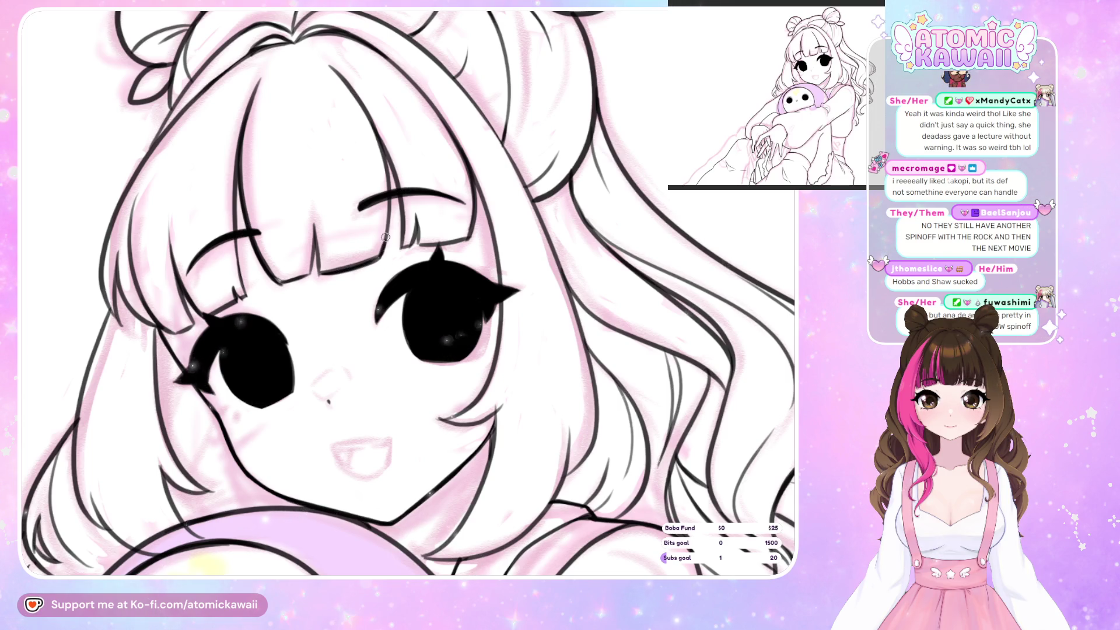
# Toggle the mirrored view to check the inked face with pink-shaded bangs
pyautogui.press('h')
pyautogui.press('h')
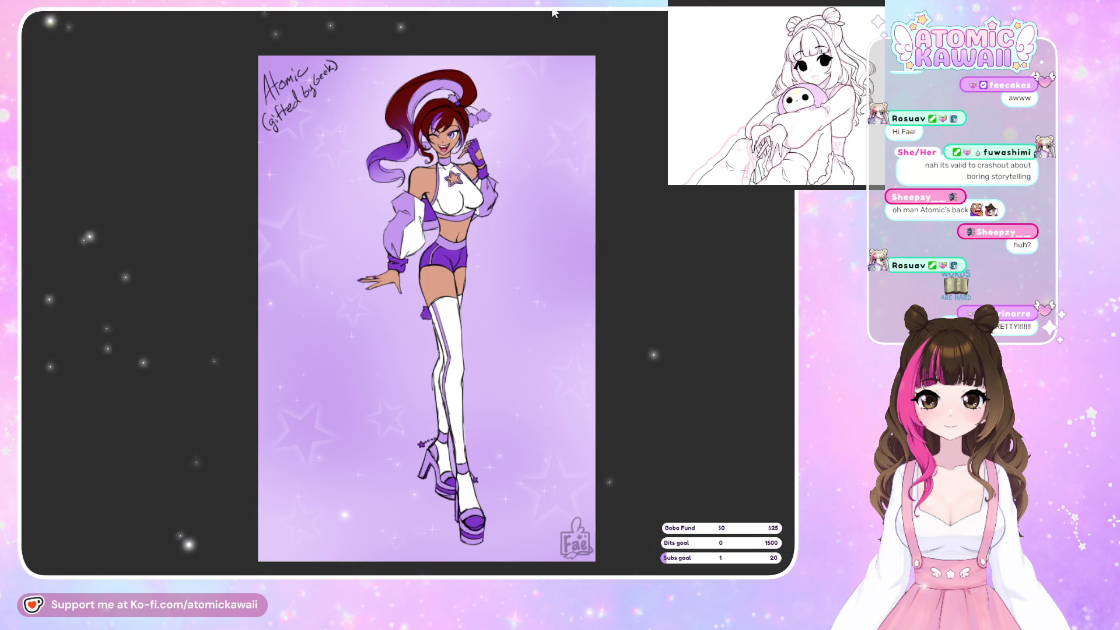
# Step from the pink-outfit drawing to the purple character artwork, then on to the nine-panel art grid
pyautogui.press('Right')
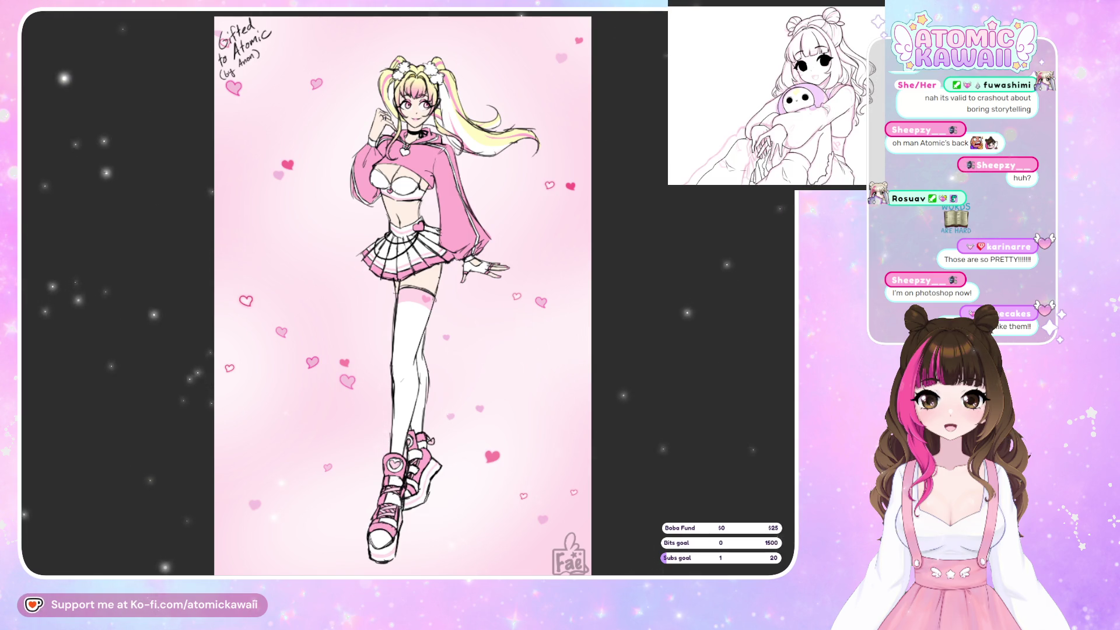
pyautogui.press('Right')
pyautogui.press('Left')
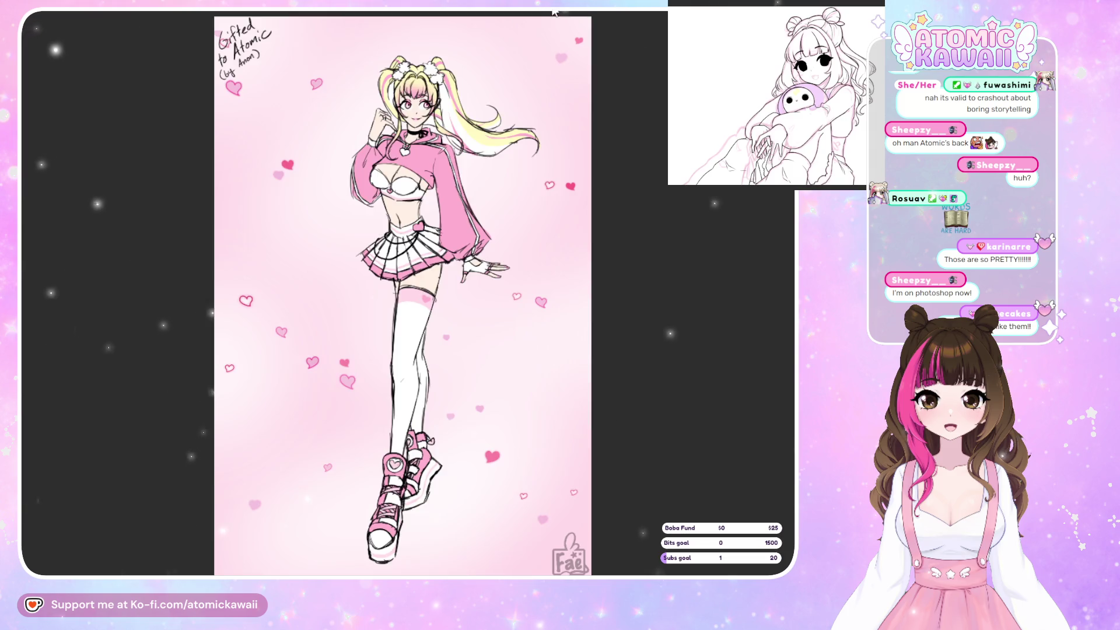
pyautogui.press('Right')
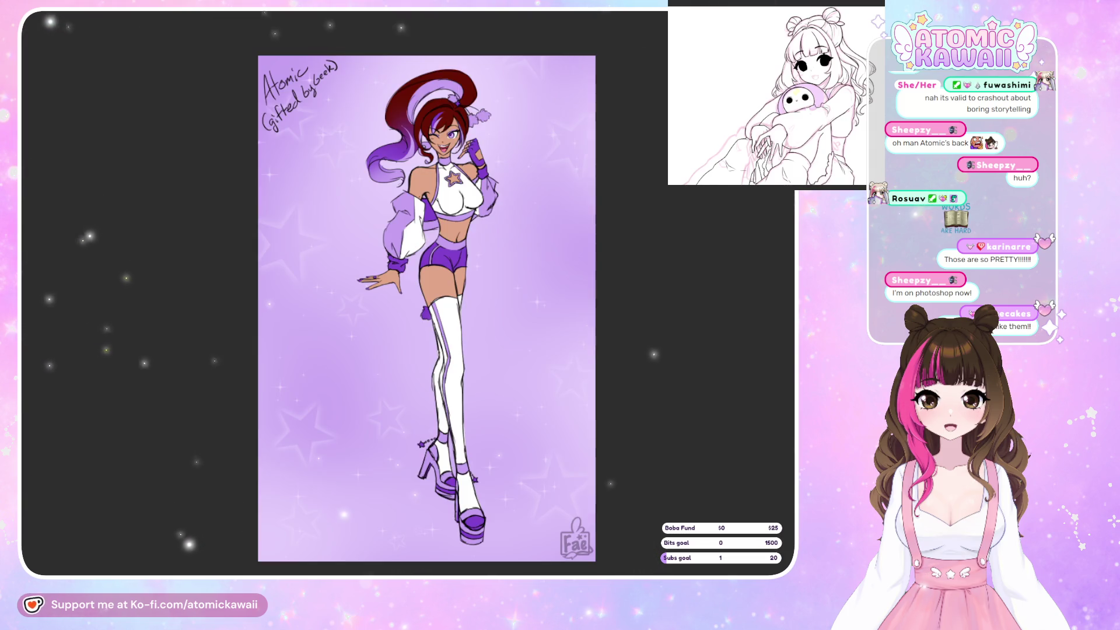
pyautogui.press('Right')
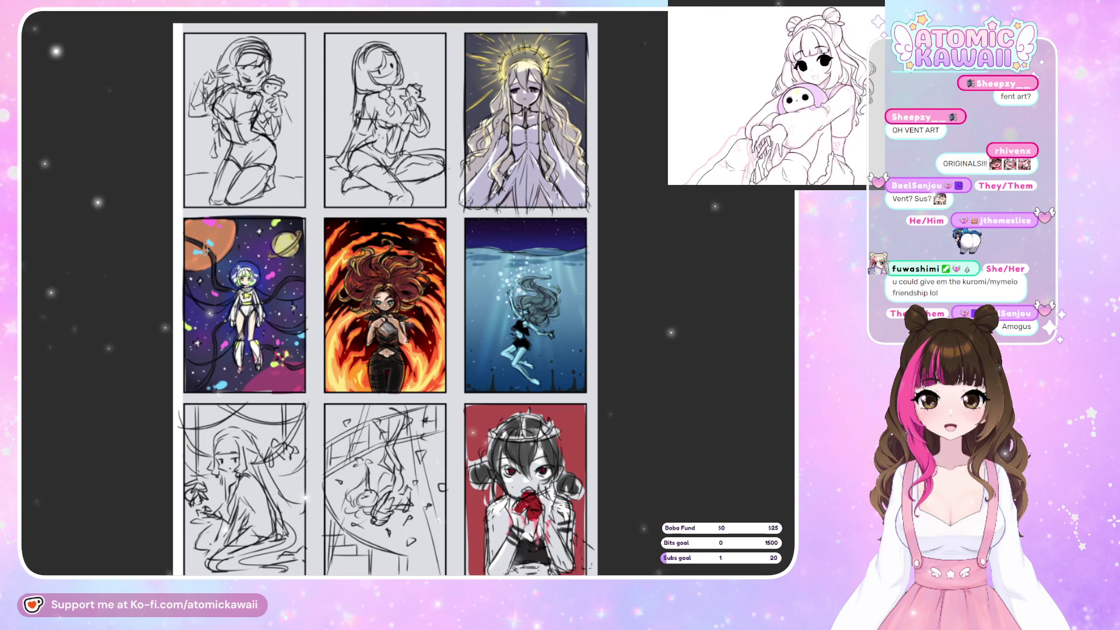
# Cycle back and forth between the purple character artwork and the pink gifted artwork
pyautogui.press('Right')
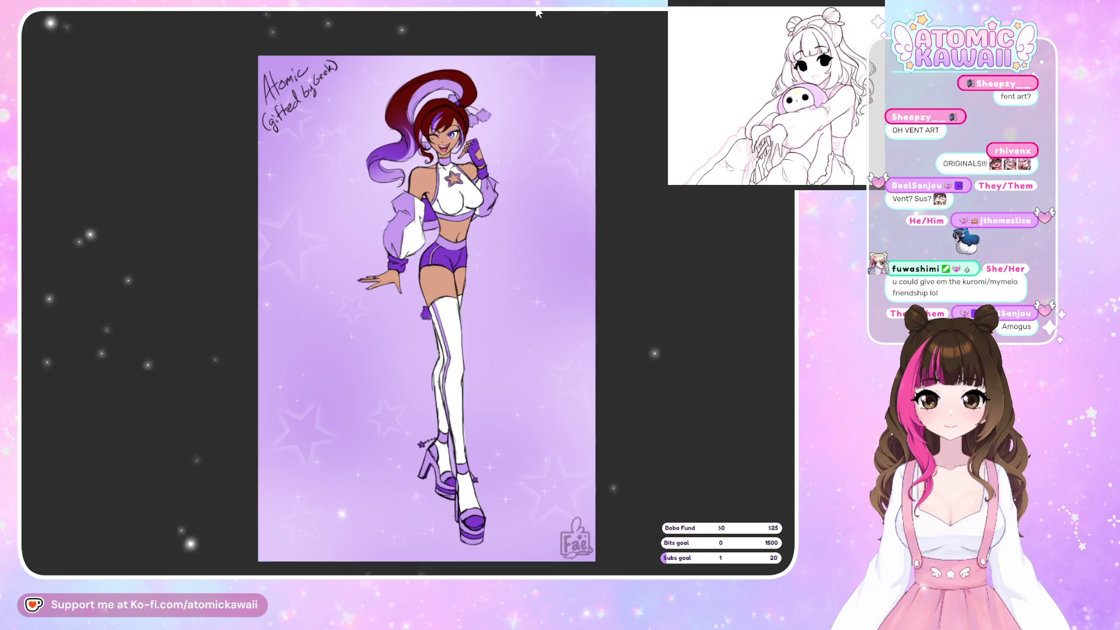
pyautogui.press('Right')
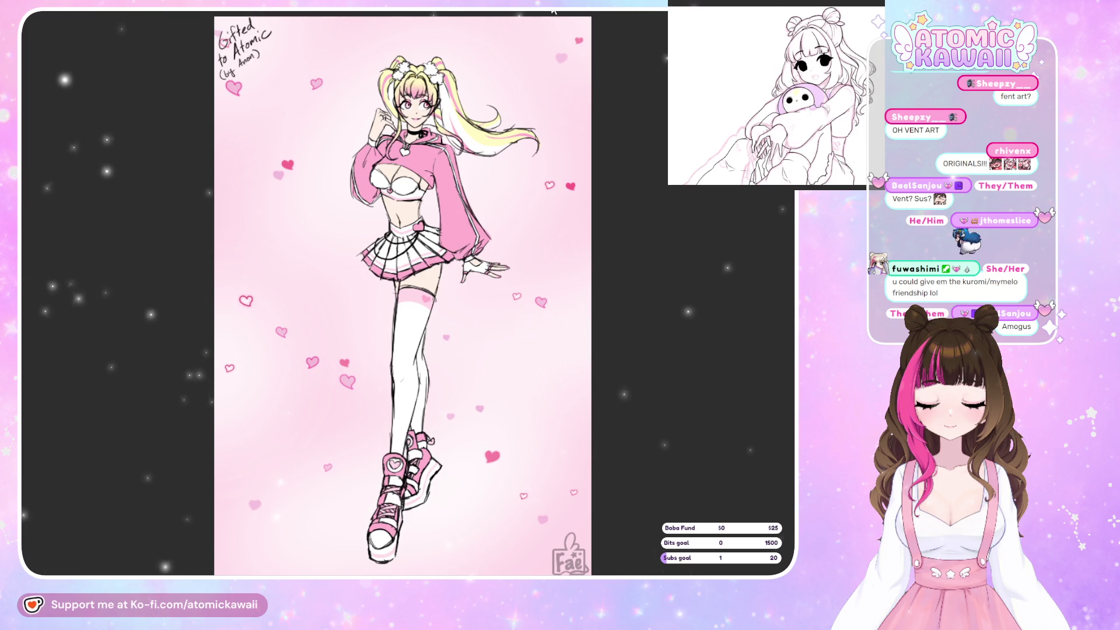
pyautogui.press('Right')
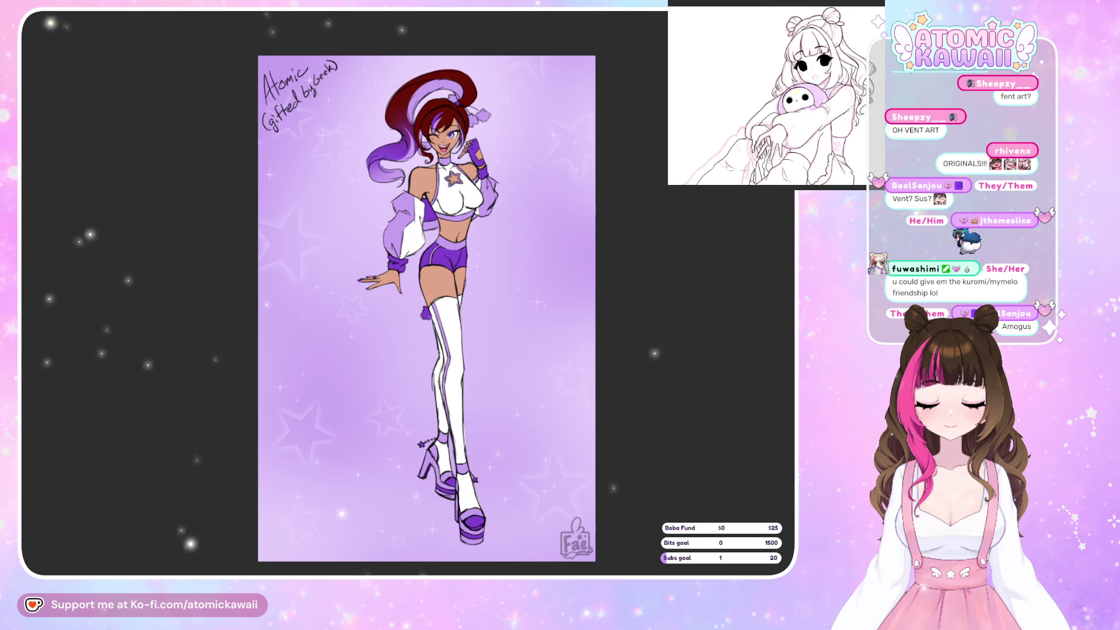
pyautogui.press('Right')
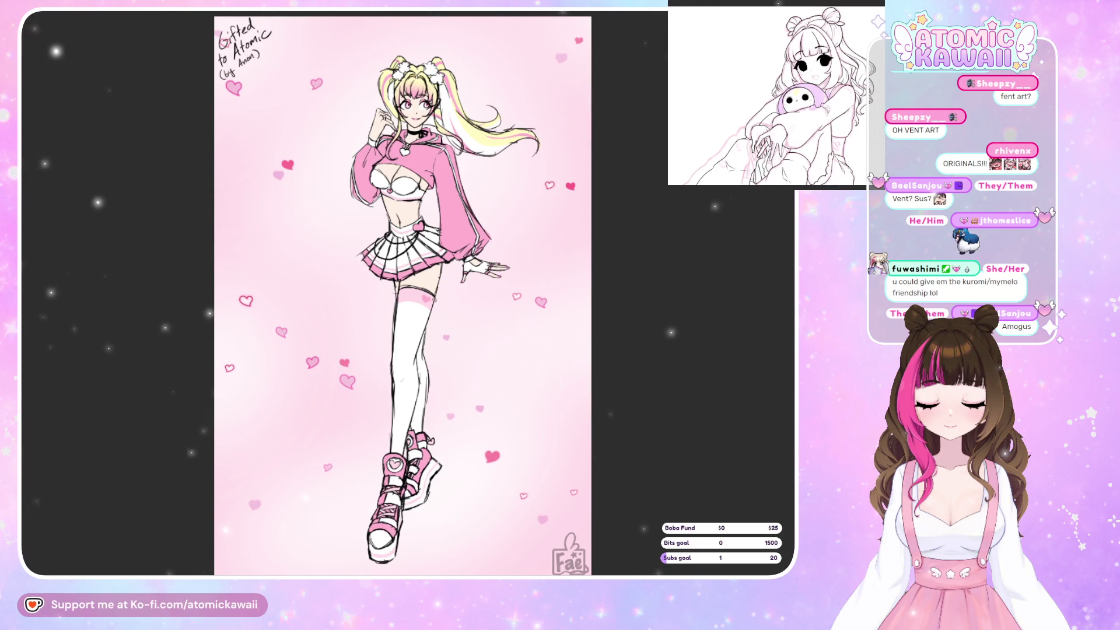
pyautogui.press('Left')
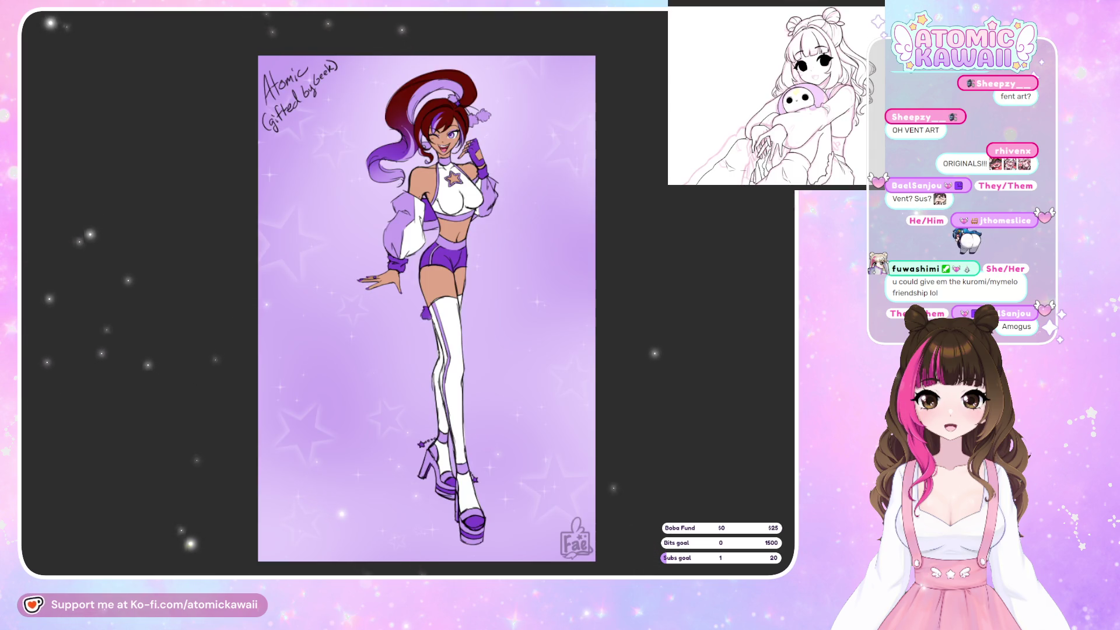
pyautogui.press('Right')
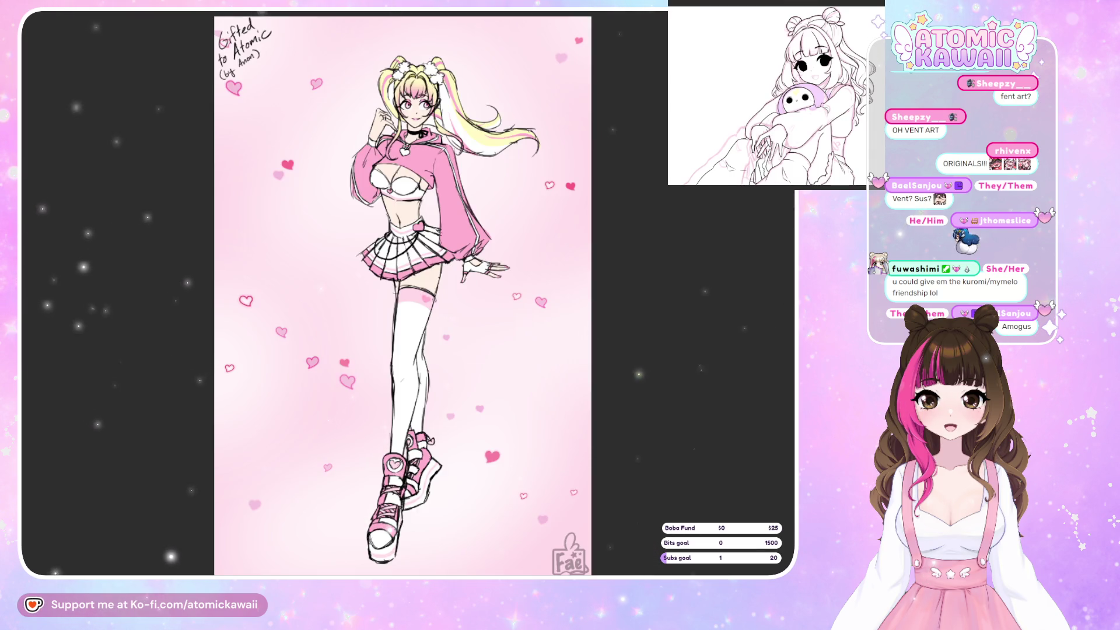
pyautogui.press('Left')
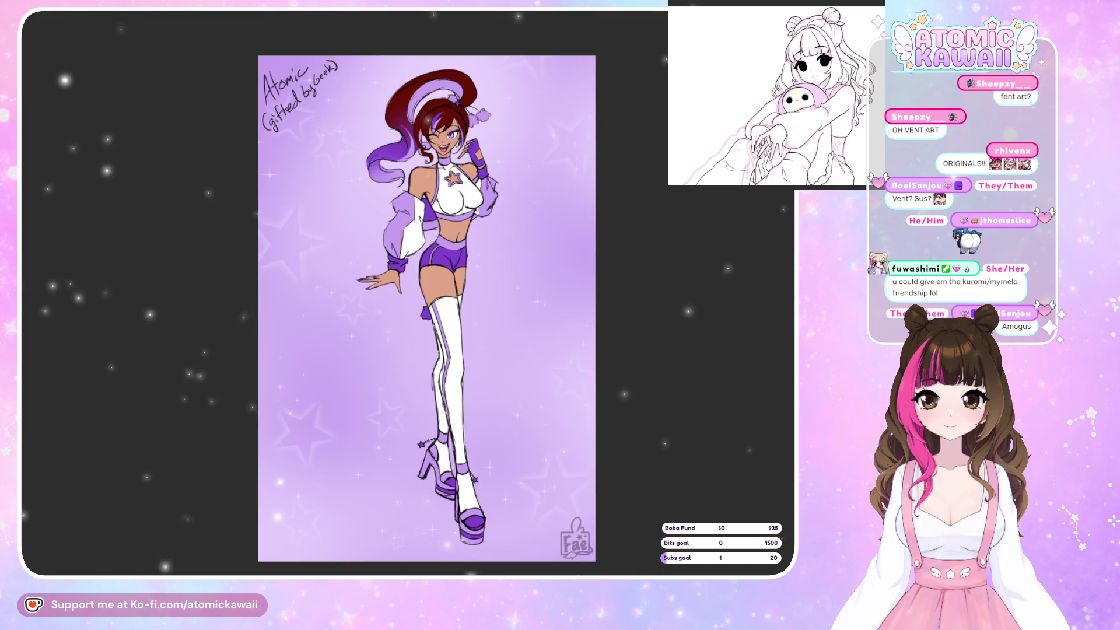
pyautogui.press('Right')
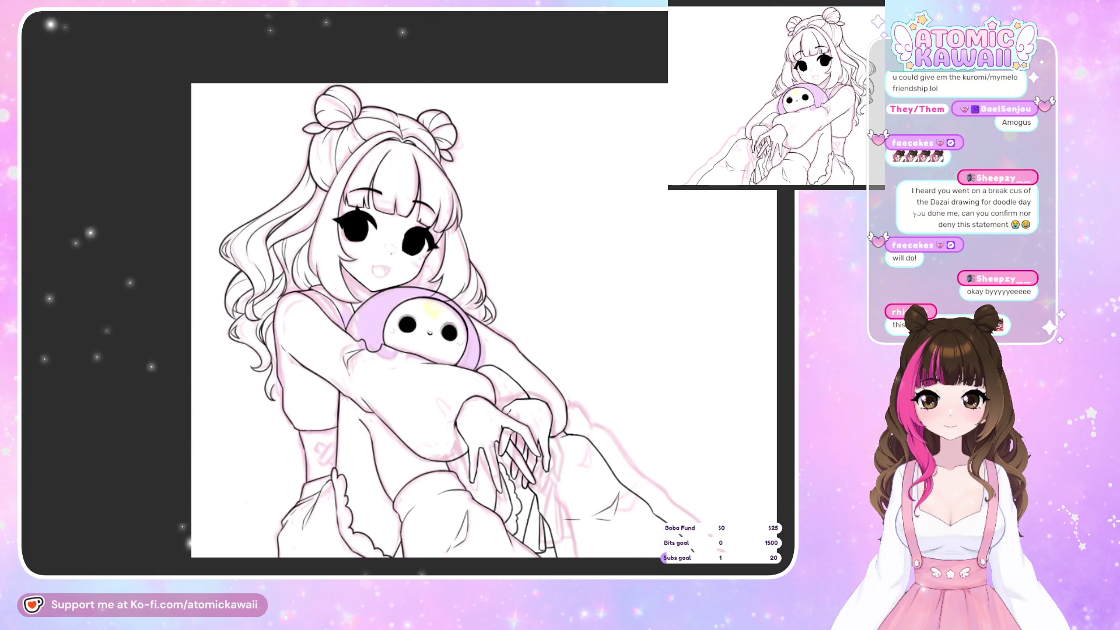
# Mirror the girl-and-plush lineart left to right and scroll the canvas to recentre it
pyautogui.press('h')
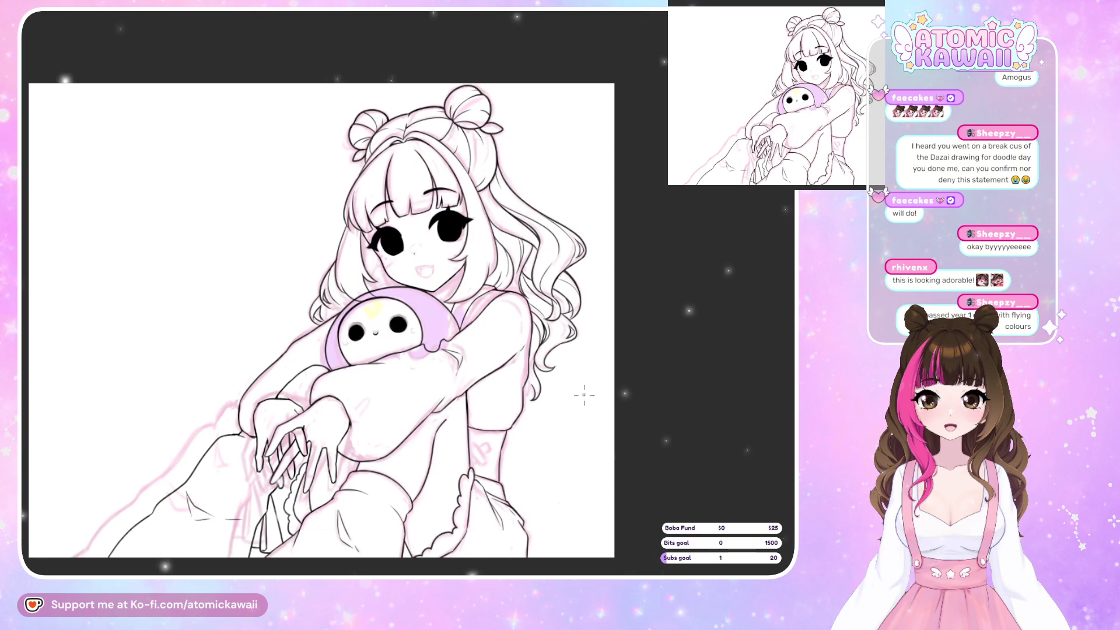
pyautogui.scroll(-2, 583, 395)
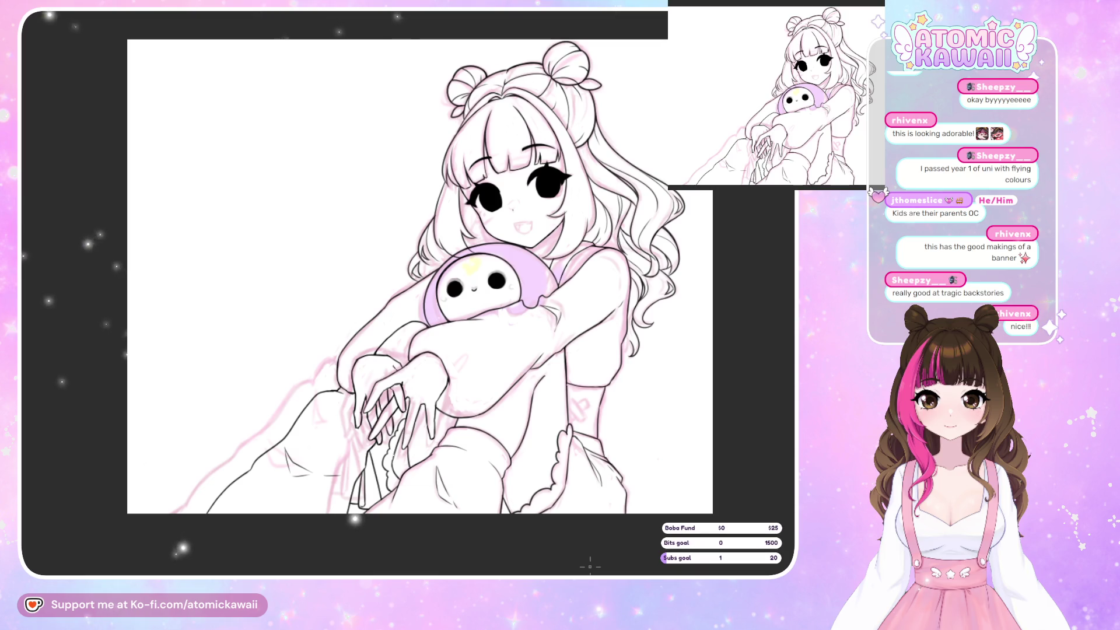
pyautogui.scroll(2, 460, 231)
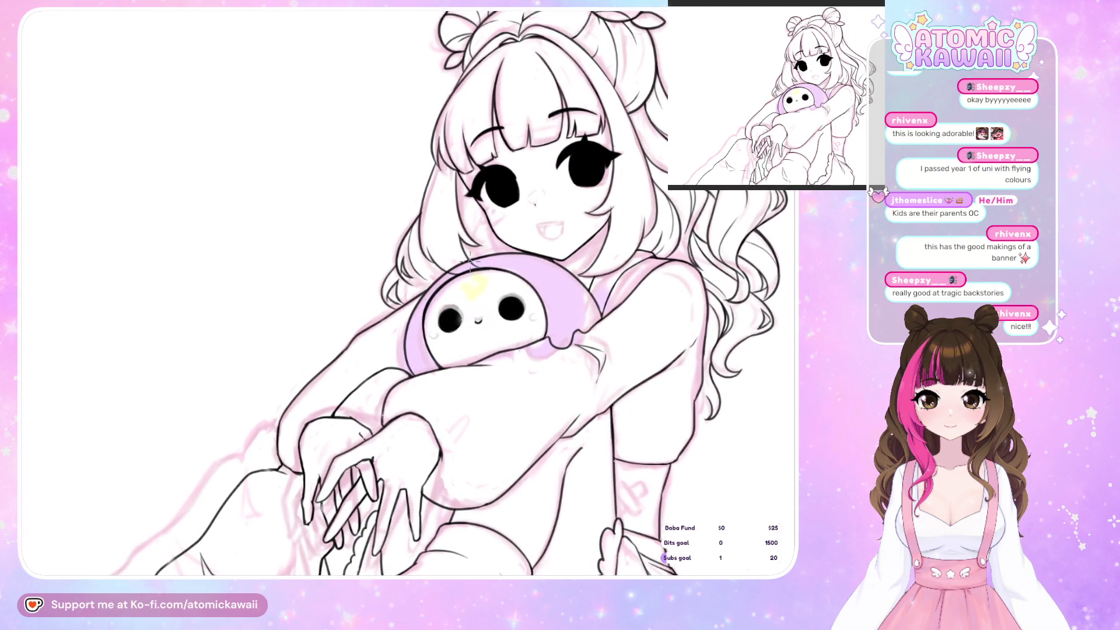
# Zoom in on the girl's face and lavender plush, then flip the view back
pyautogui.scroll(1, 470, 263)
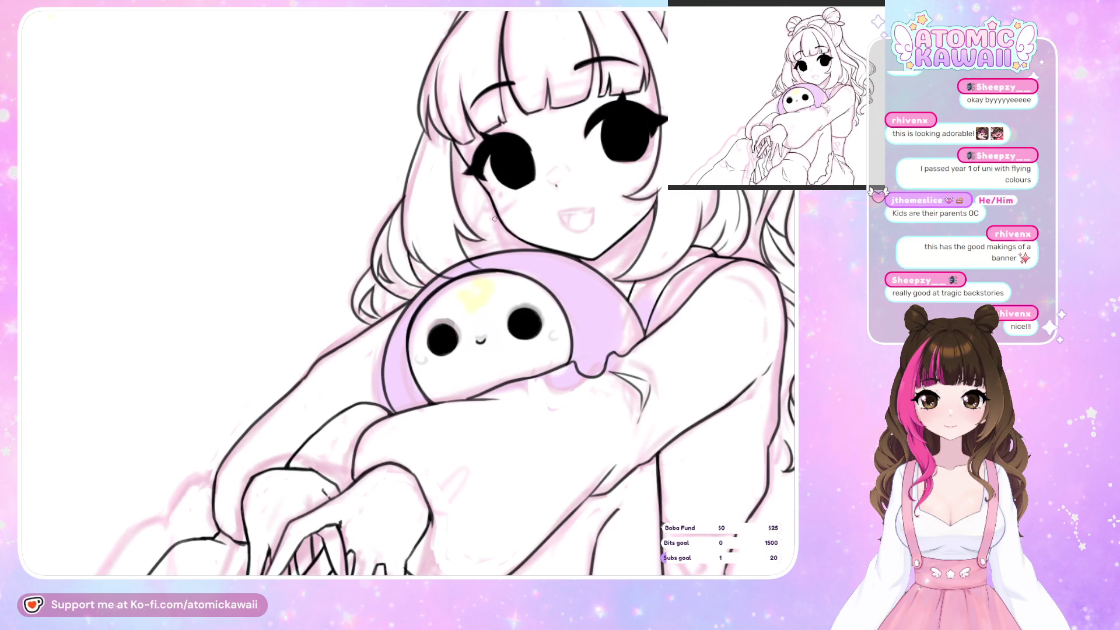
pyautogui.press('h')
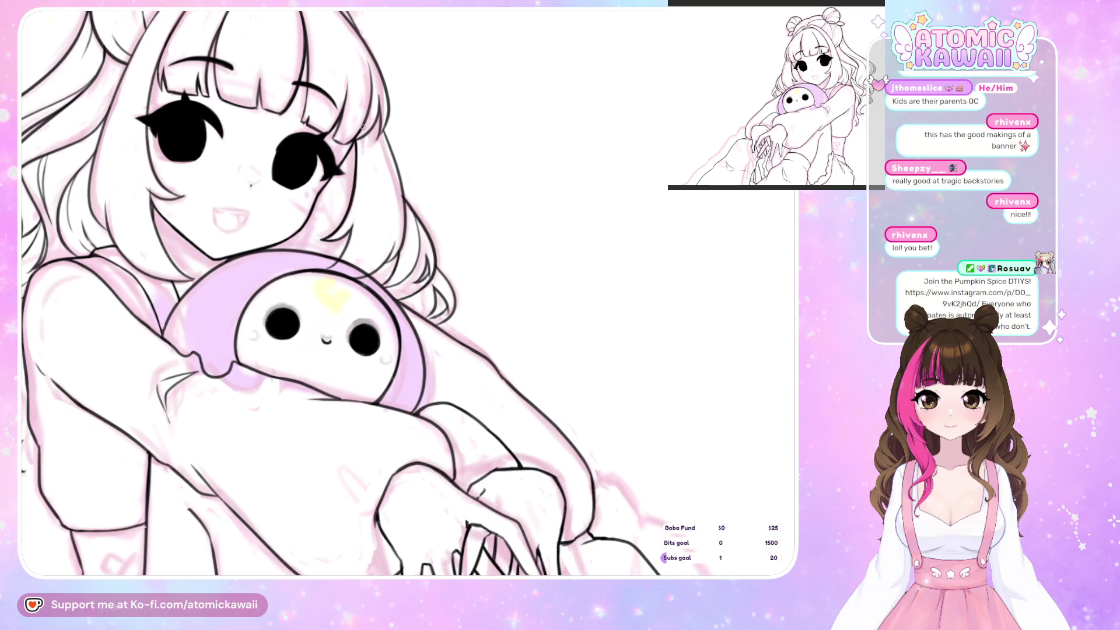
# Undo the white shine on the plush's left eye, comparing via redo, then mirror-check the canvas
pyautogui.press('m')
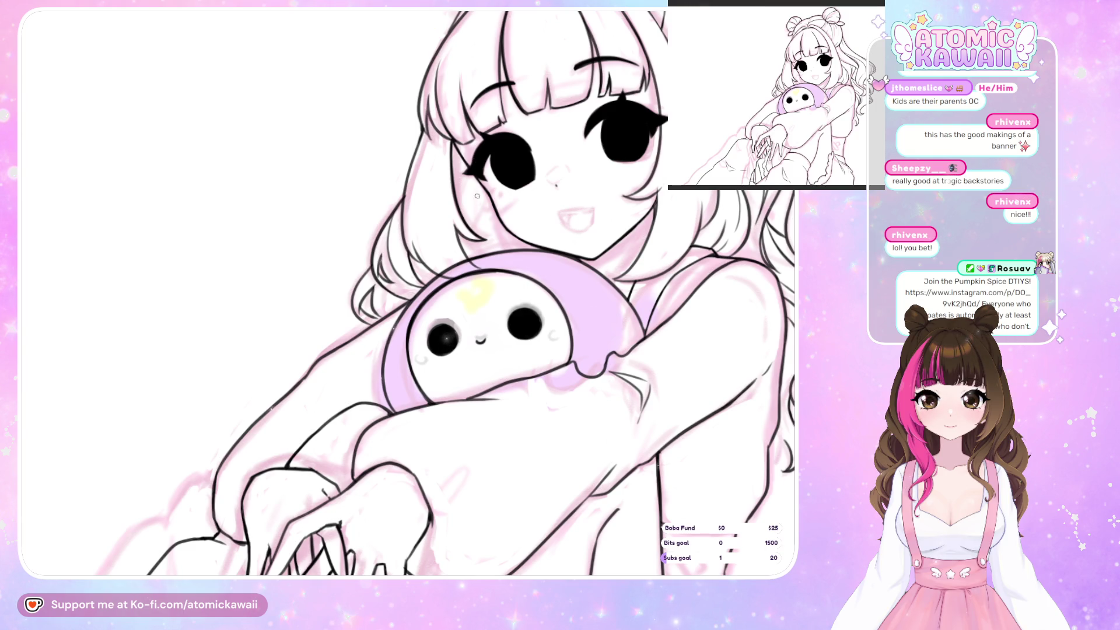
pyautogui.hotkey('ctrl', 'z')
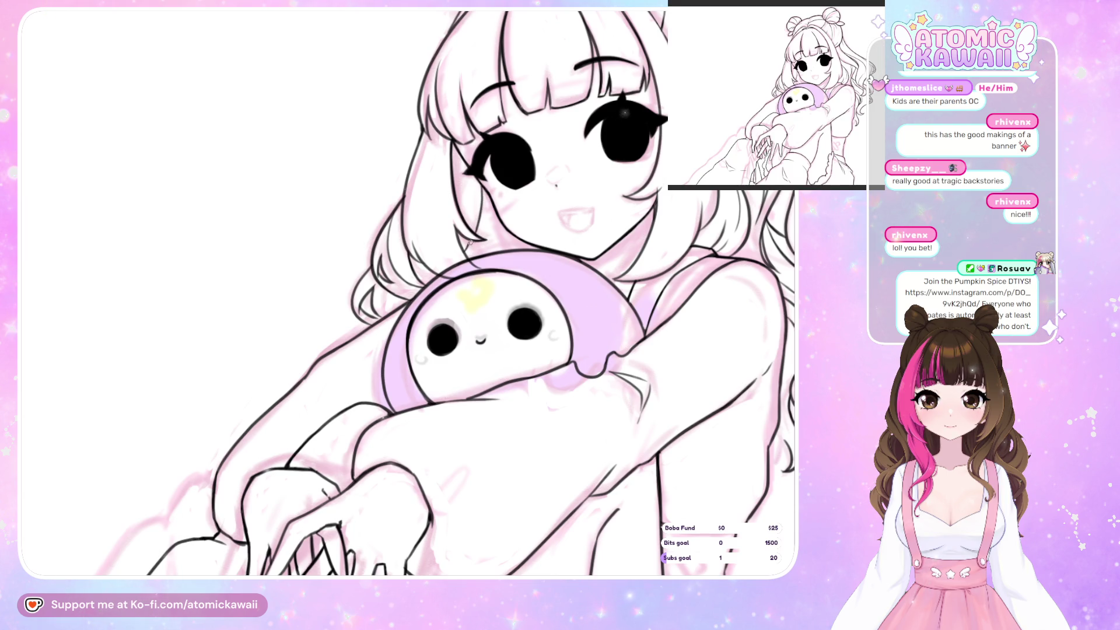
pyautogui.hotkey('ctrl', 'y')
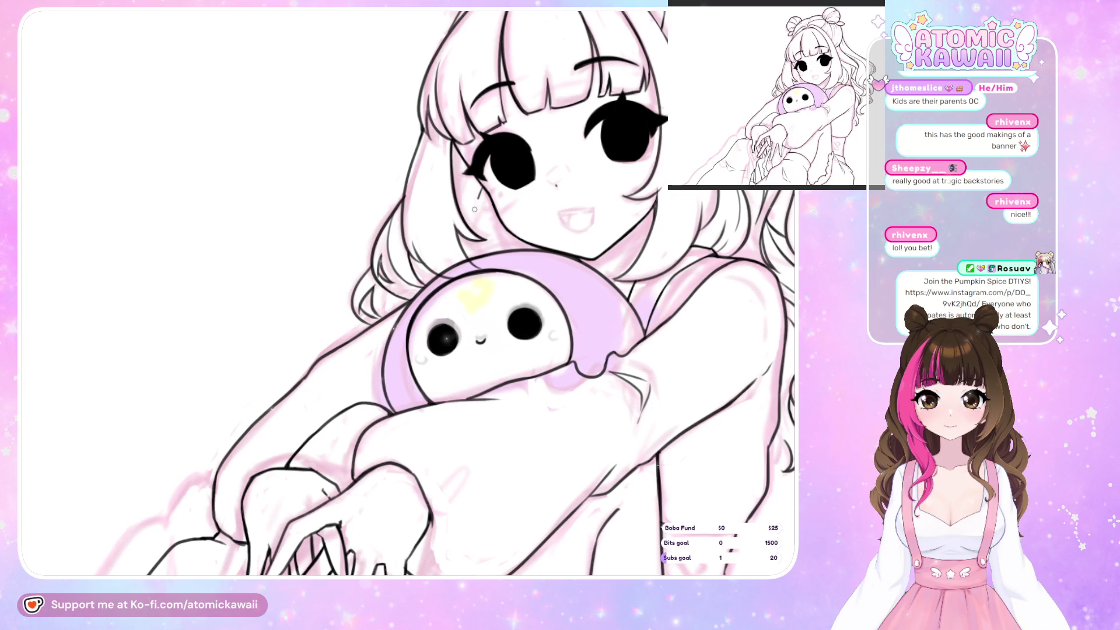
pyautogui.hotkey('ctrl', 'z')
pyautogui.hscroll(3, 498, 269)
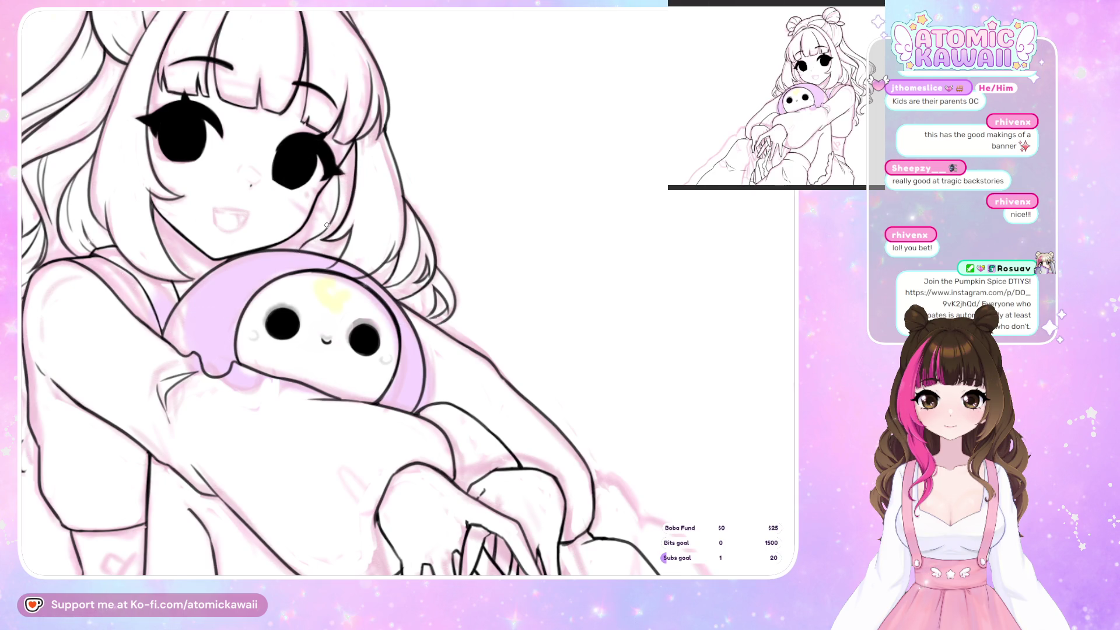
pyautogui.press('m')
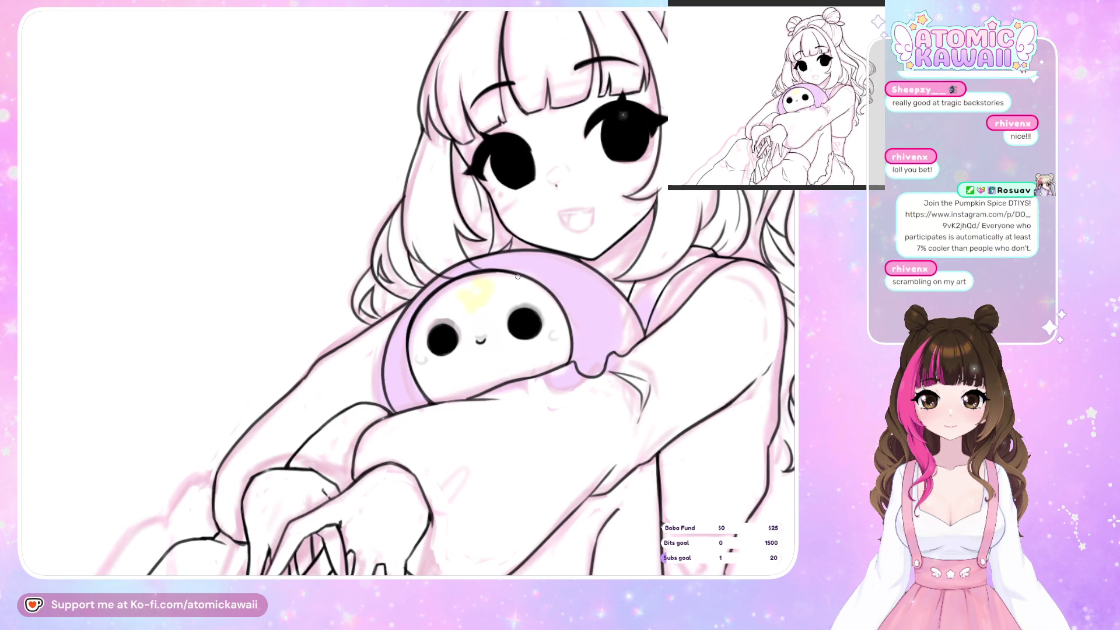
pyautogui.press('h')
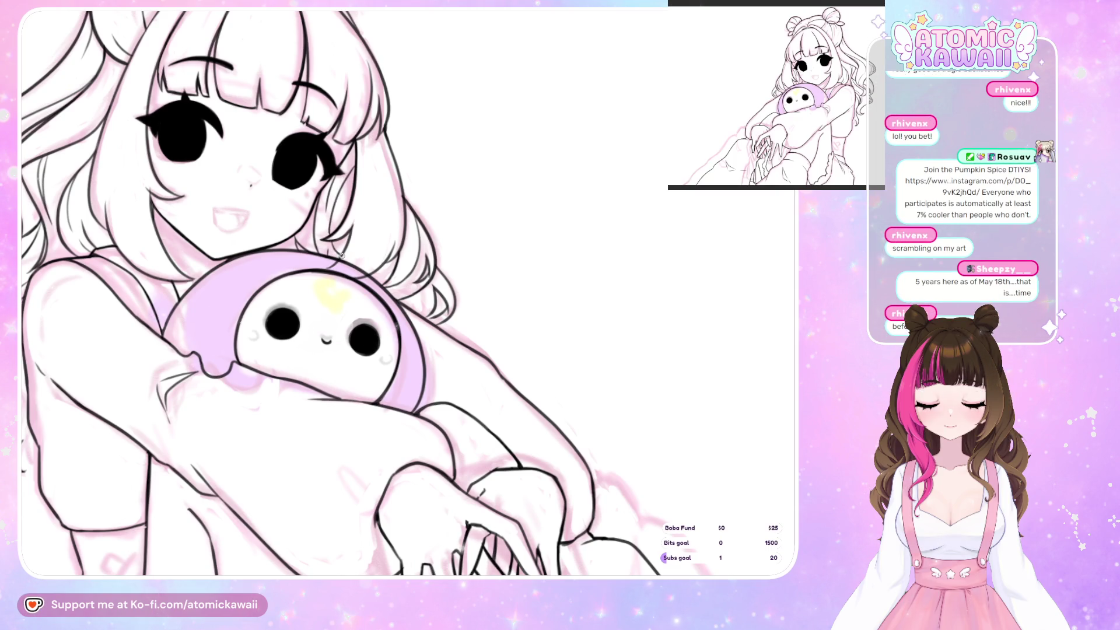
pyautogui.press('m')
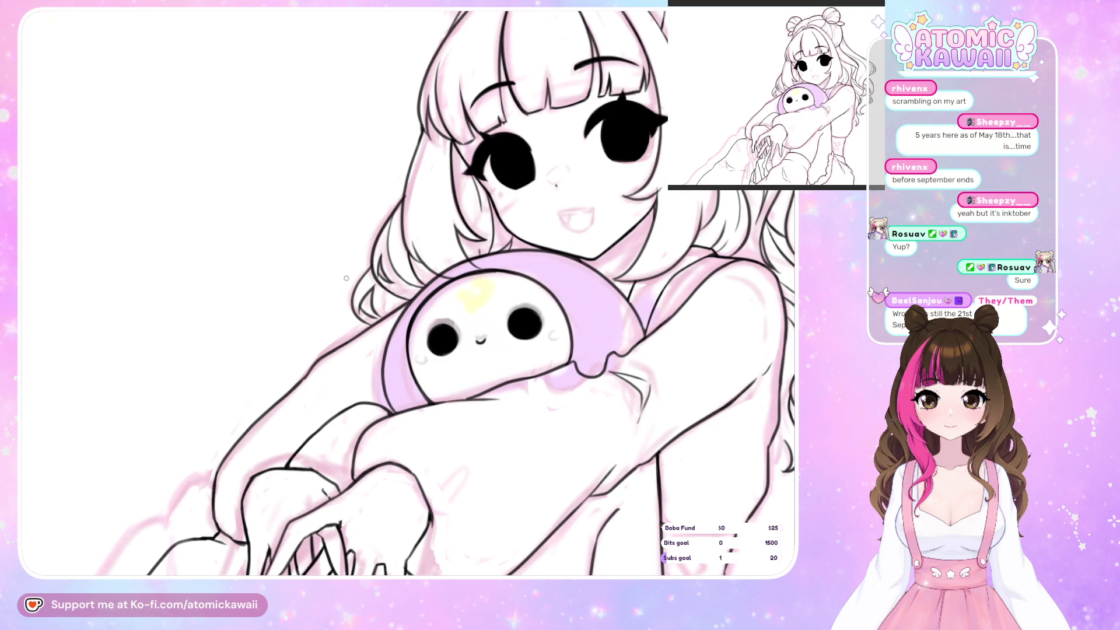
pyautogui.scroll(1, 346, 278)
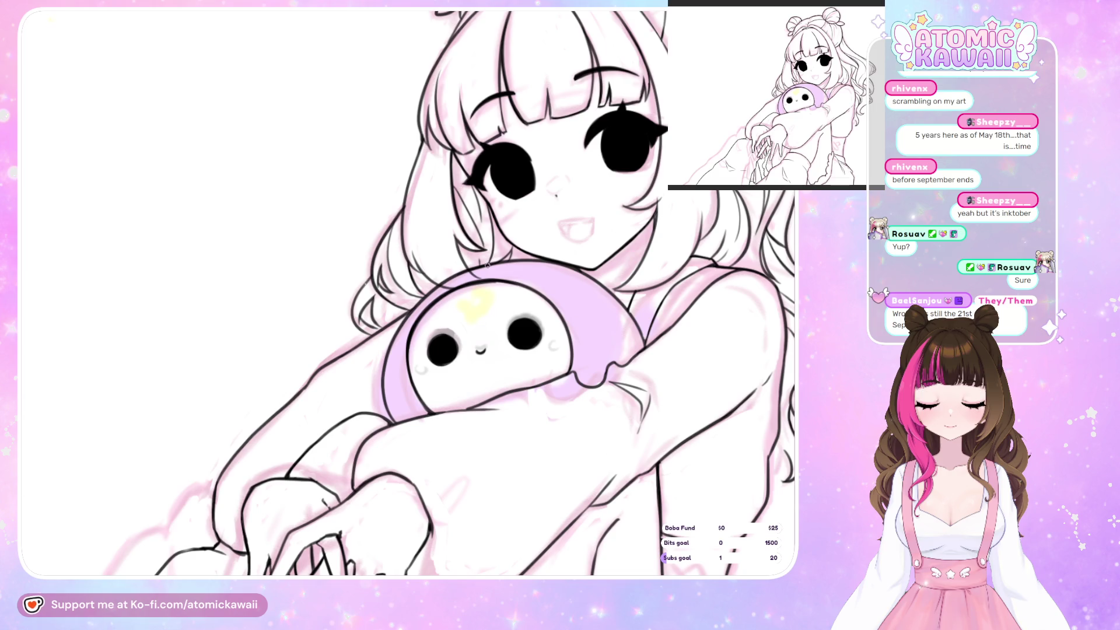
pyautogui.press('h')
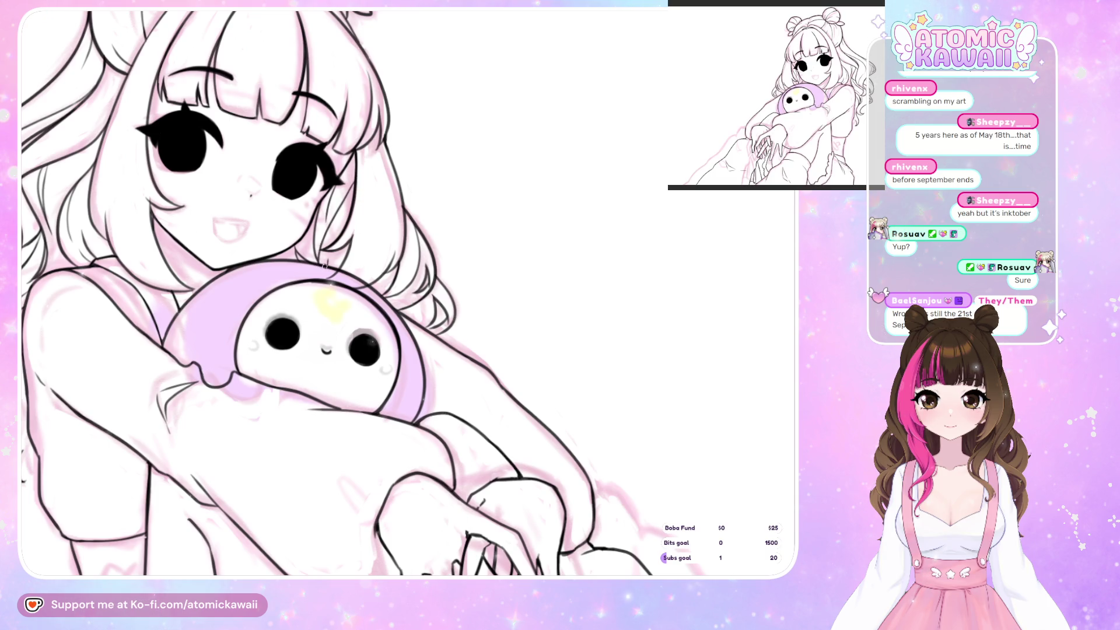
pyautogui.press('m')
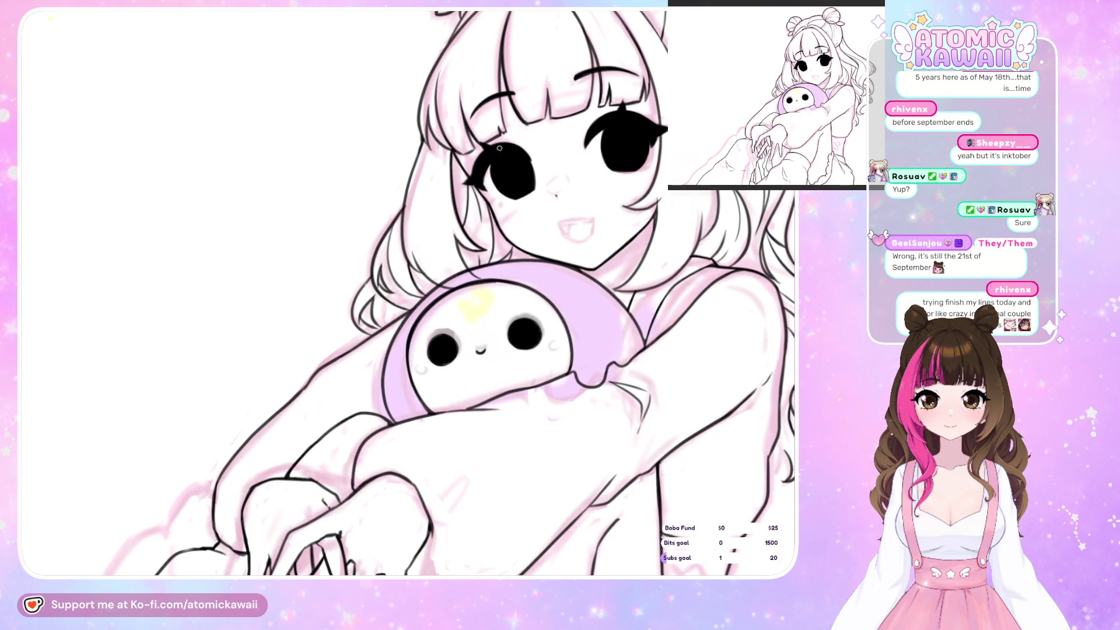
pyautogui.press('h')
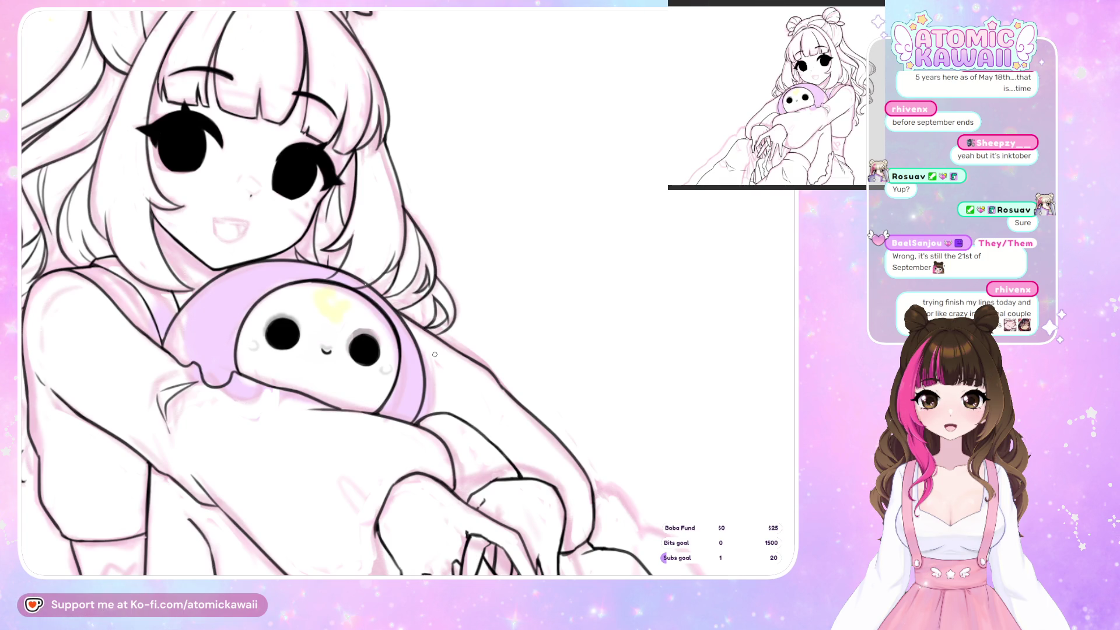
pyautogui.press('h')
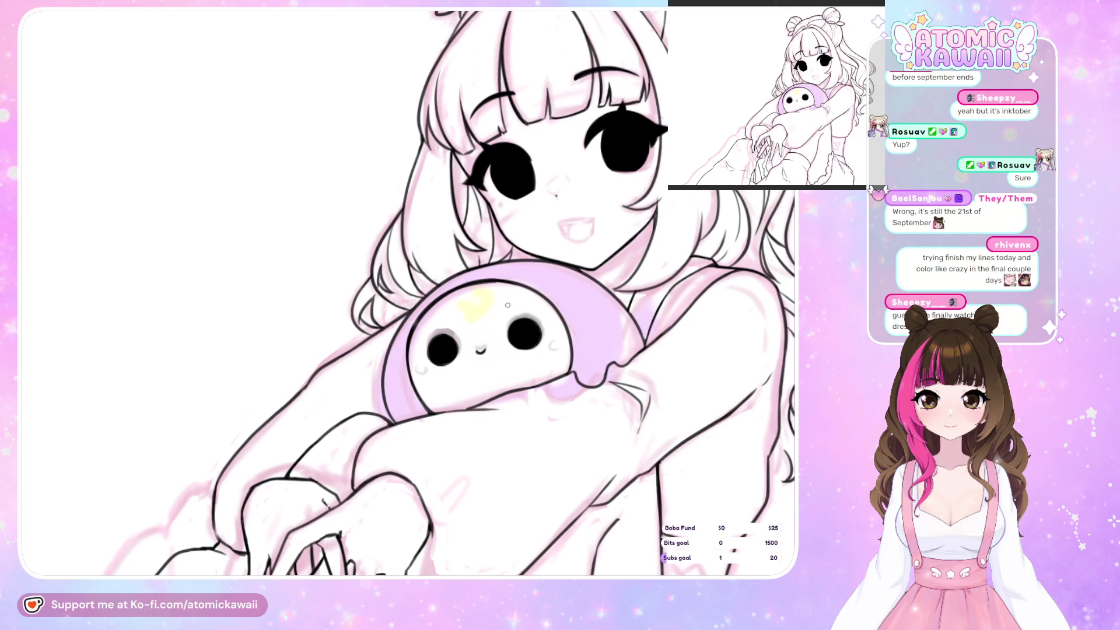
pyautogui.hotkey('ctrl', '0')
# Zoom to the whole drawing, mirror-check proportions, and set up a tilted, mirrored view of the thigh
pyautogui.hotkey('ctrl', '+')
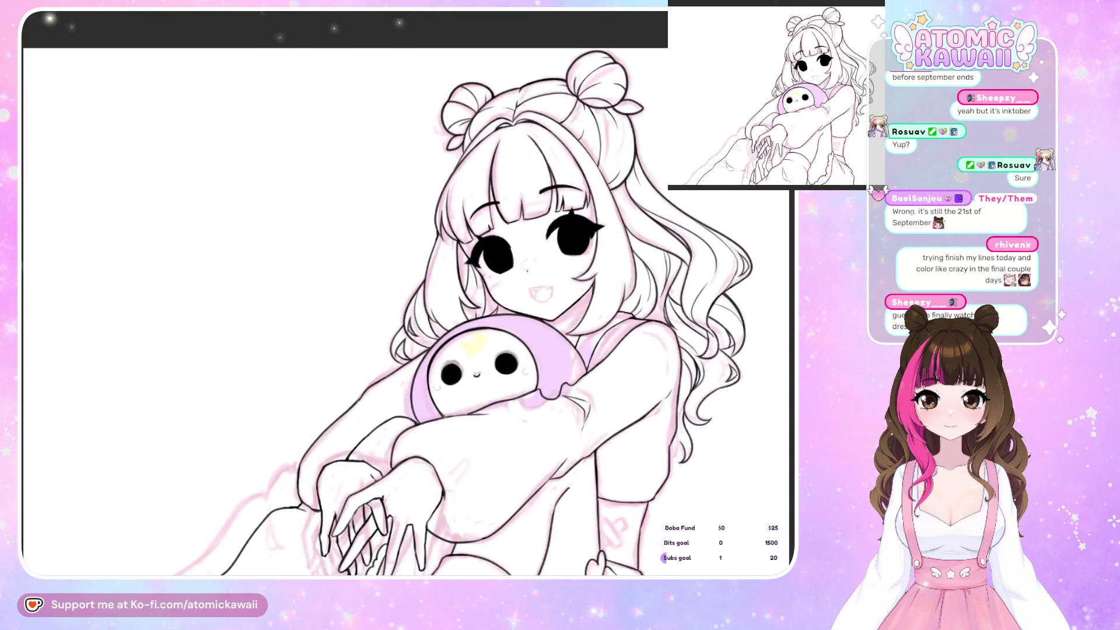
pyautogui.hotkey('ctrl', '0')
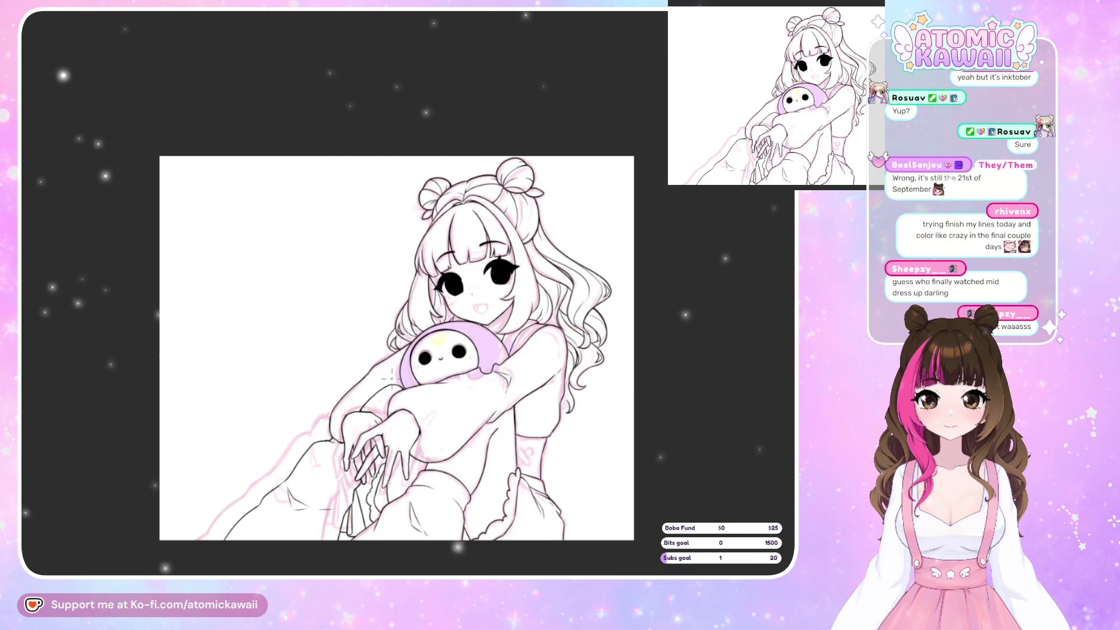
pyautogui.scroll(1, 551, 522)
pyautogui.scroll(3, 551, 521)
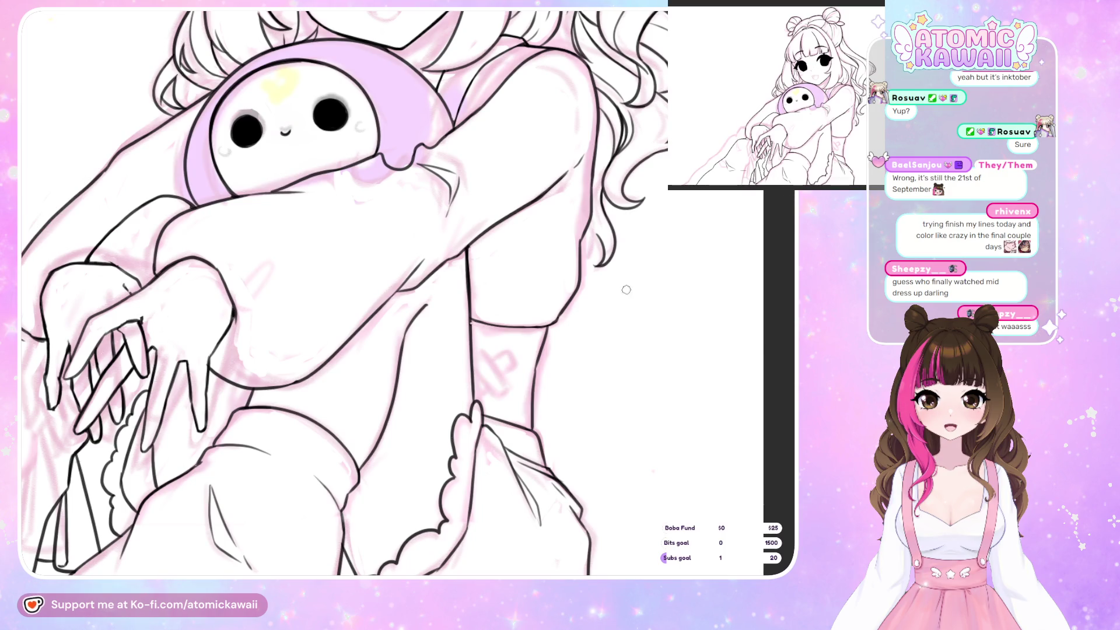
pyautogui.press('h')
pyautogui.press('h')
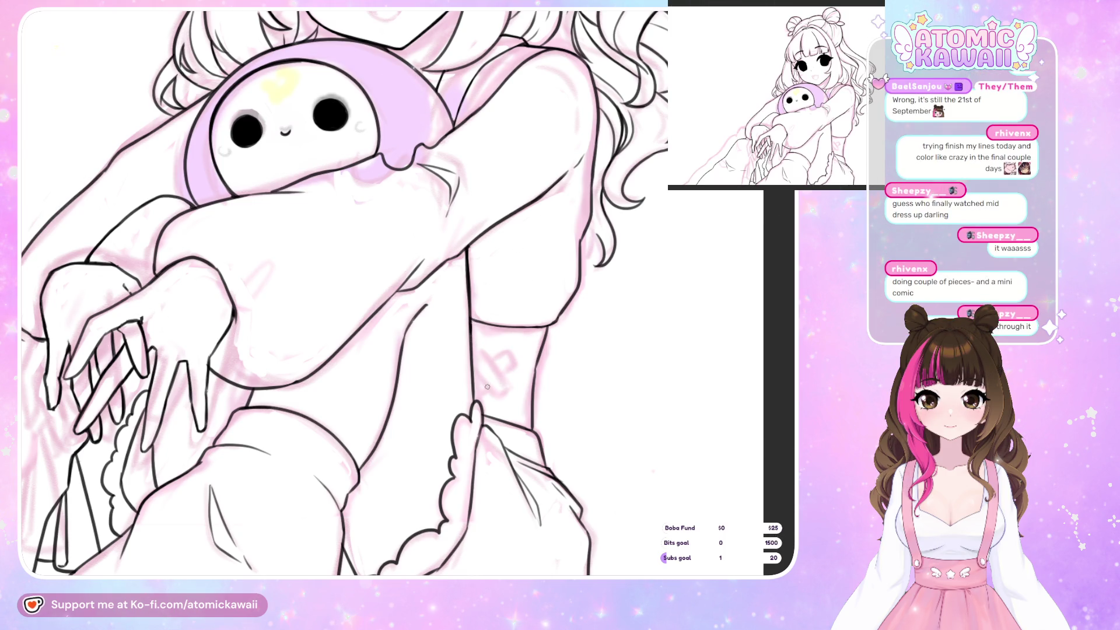
pyautogui.press('-')
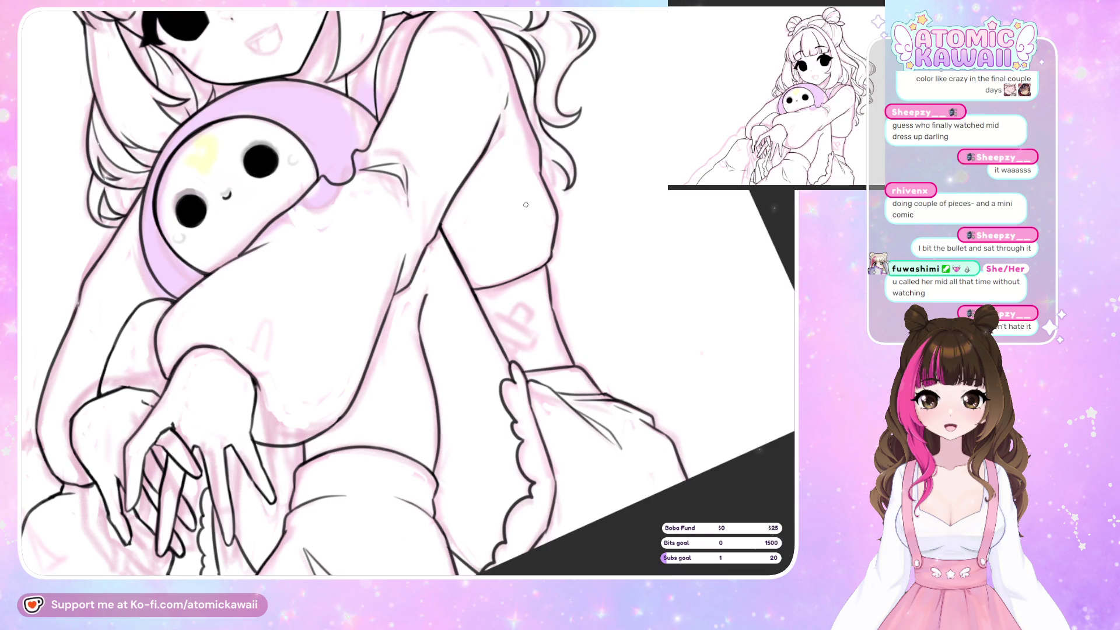
pyautogui.press('h')
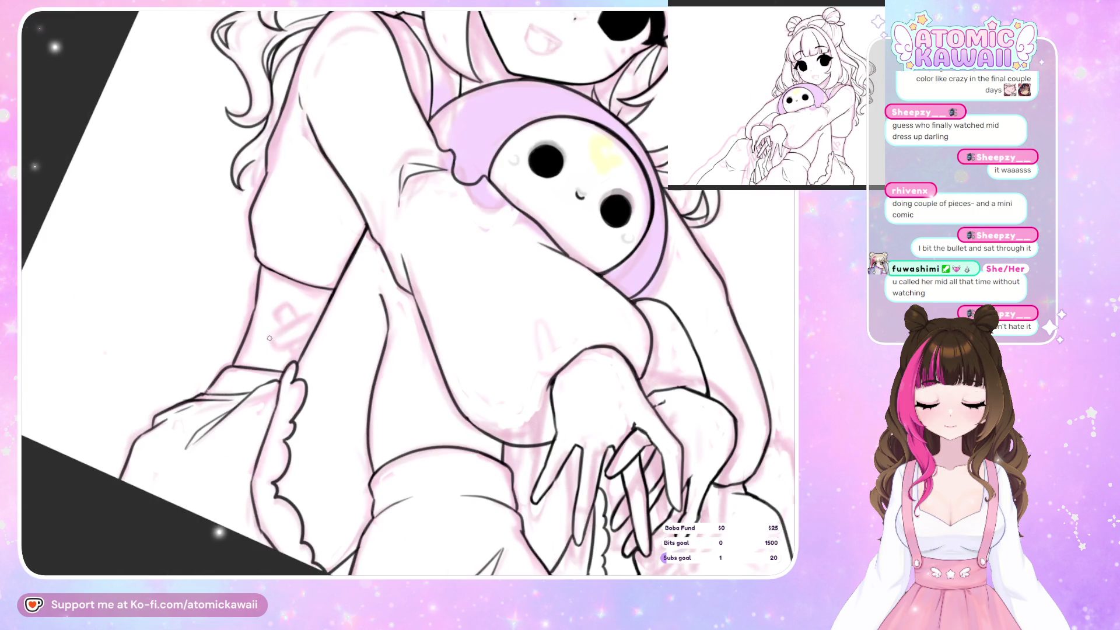
# Draw three short crossing bandage lines on the girl's thigh, mirror-checking between strokes
pyautogui.moveTo(270, 337); pyautogui.dragTo(284, 329)
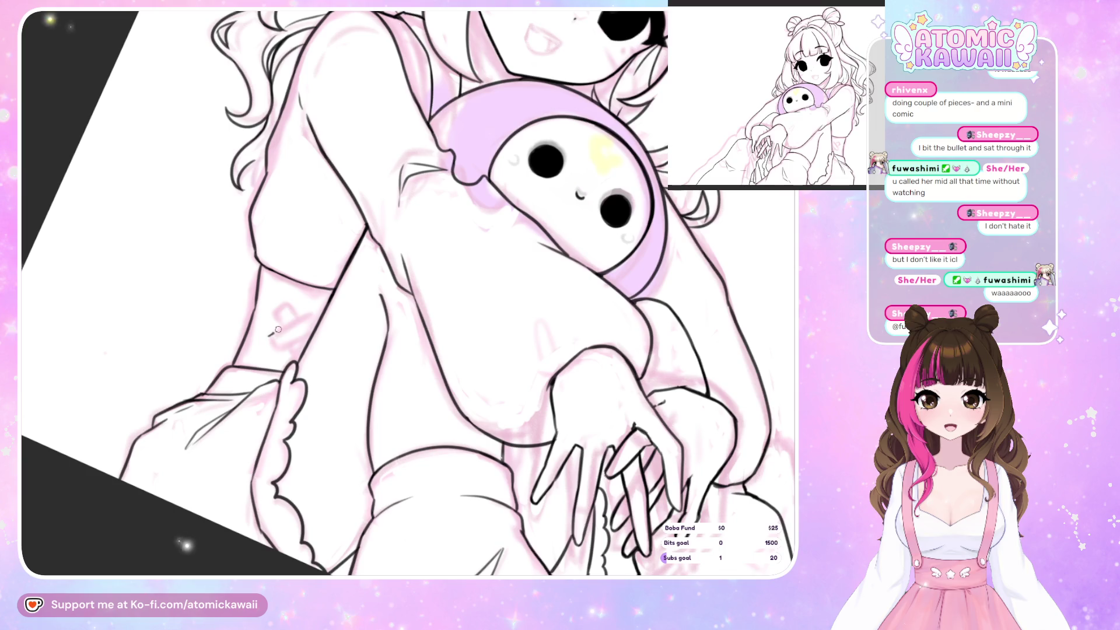
pyautogui.press('m')
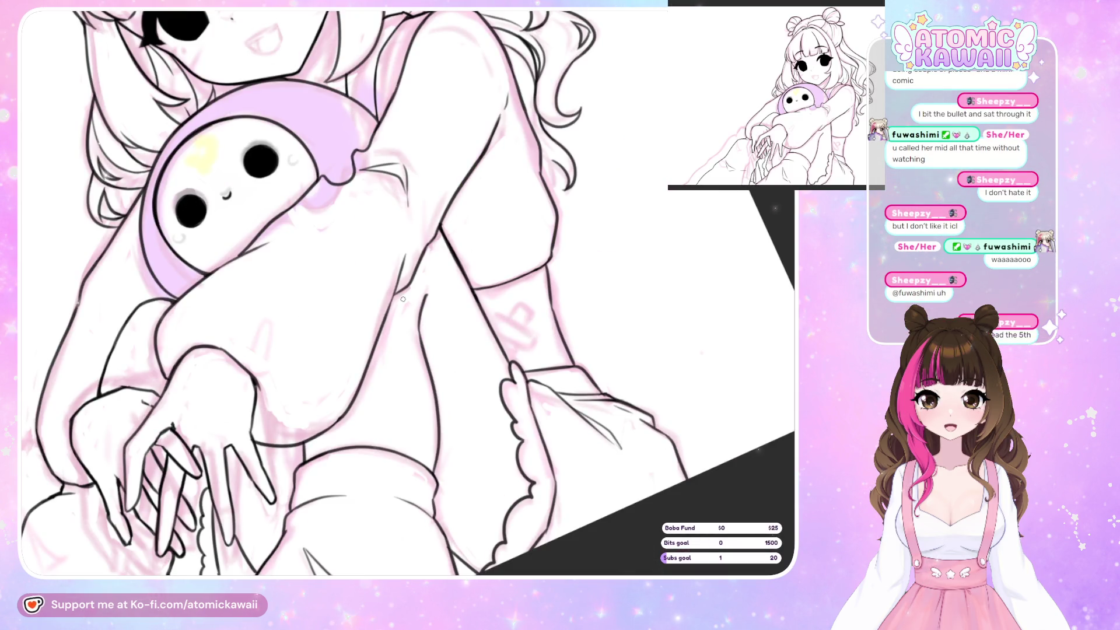
pyautogui.press('m')
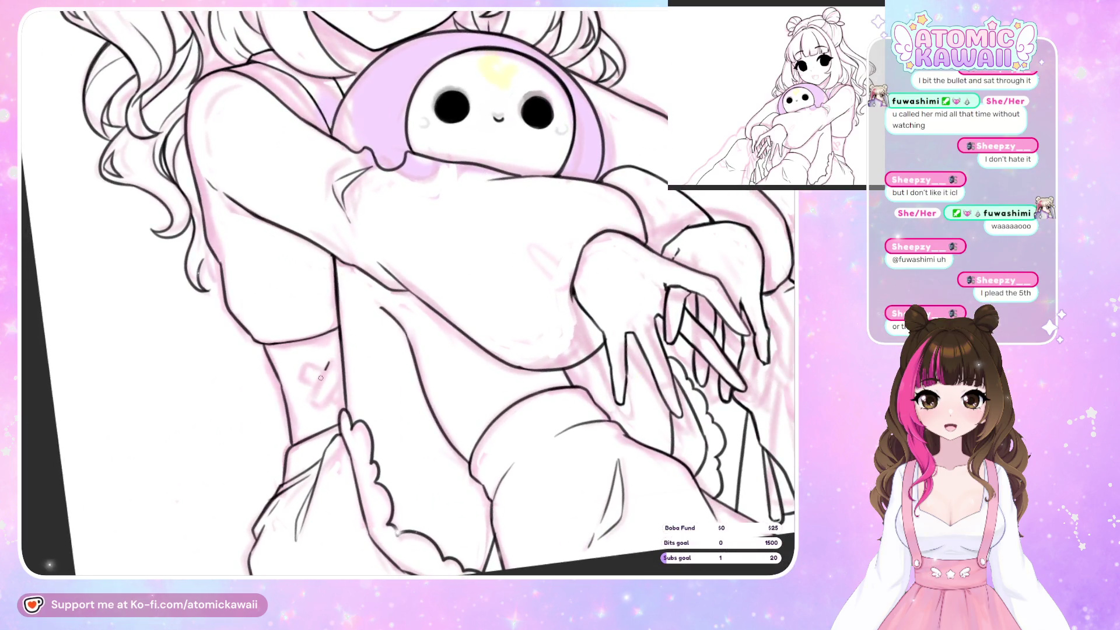
pyautogui.moveTo(330, 361); pyautogui.dragTo(307, 396)
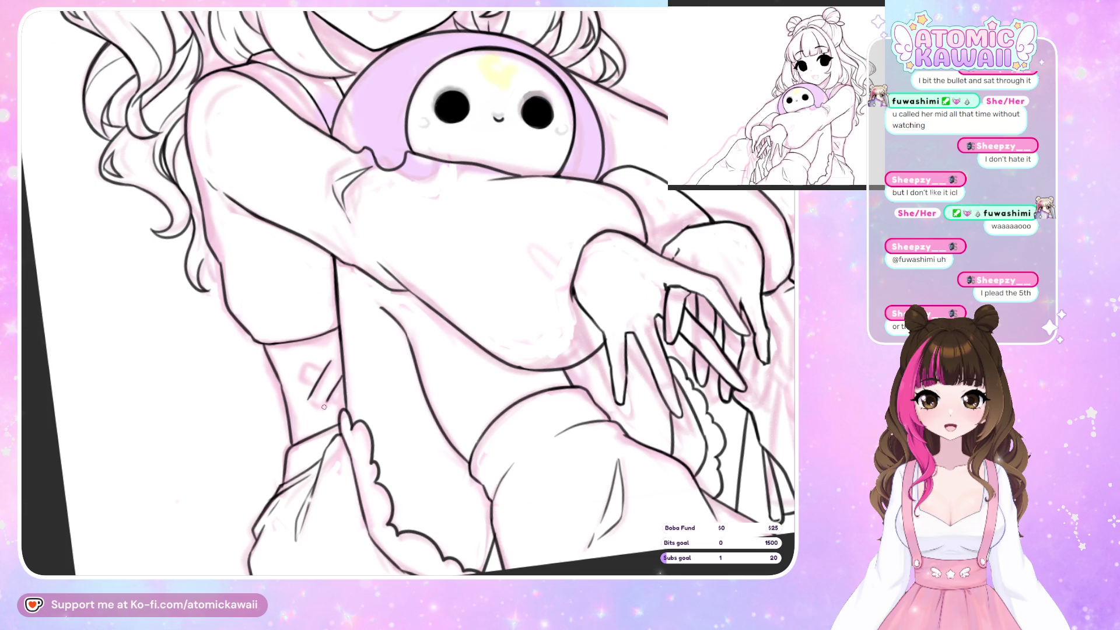
pyautogui.press('m')
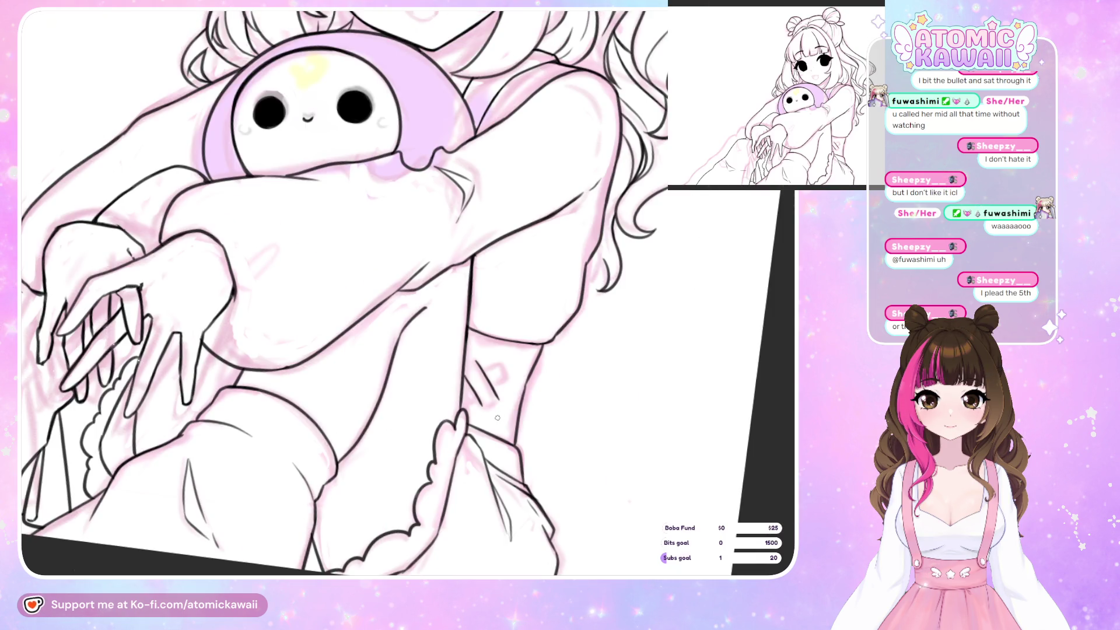
pyautogui.scroll(1, 497, 417)
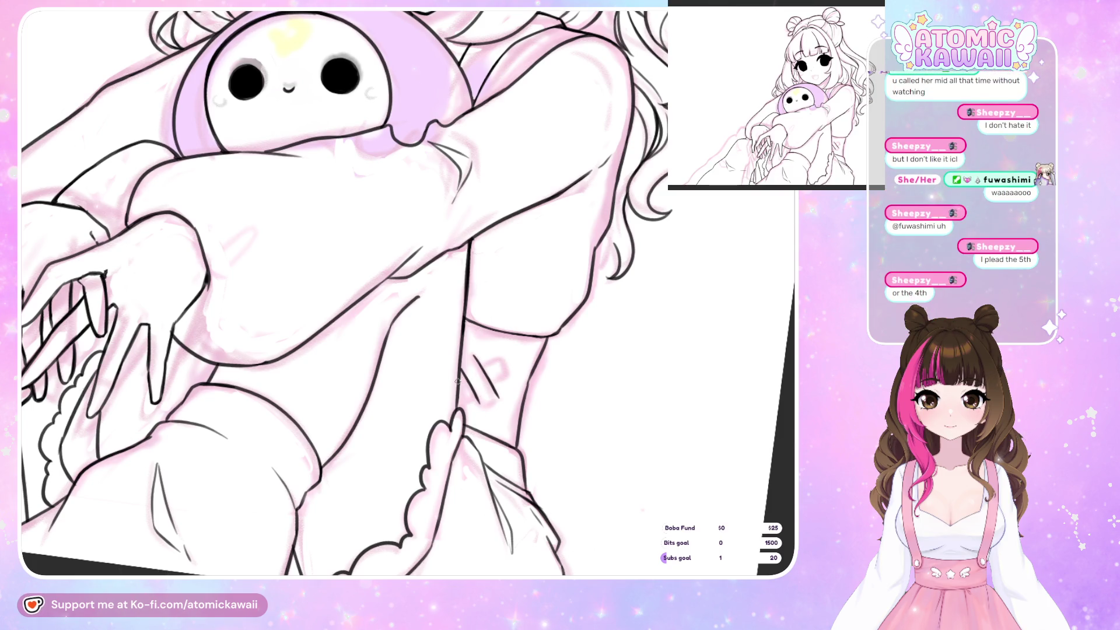
pyautogui.moveTo(493, 363); pyautogui.dragTo(464, 379)
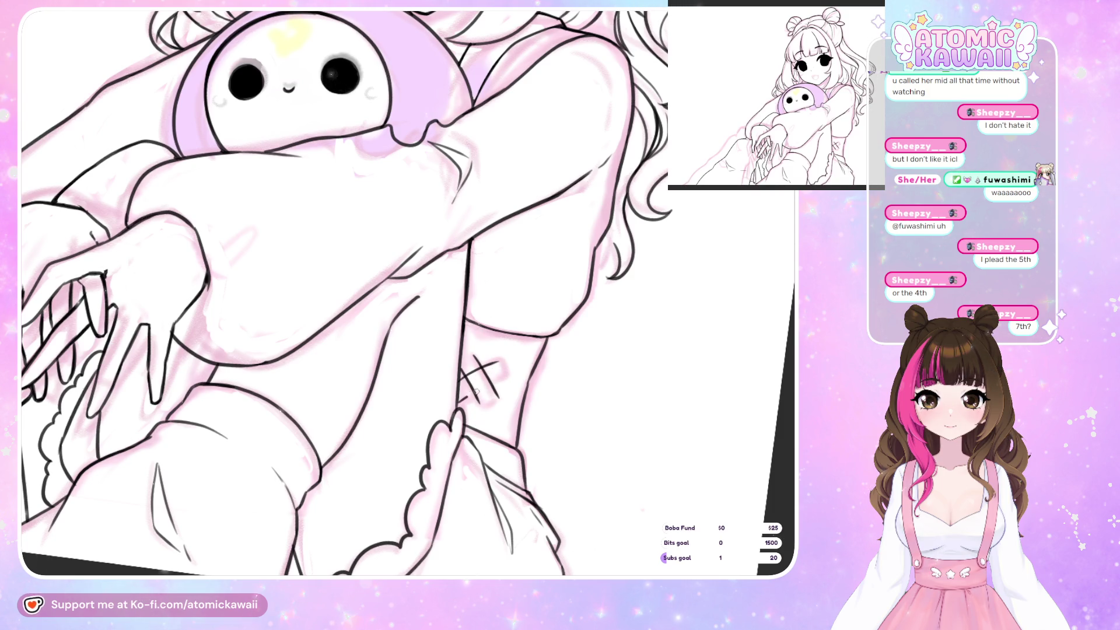
# Thicken the crossed bandage lines on the thigh and outline the strip's rounded lower end
pyautogui.press('h')
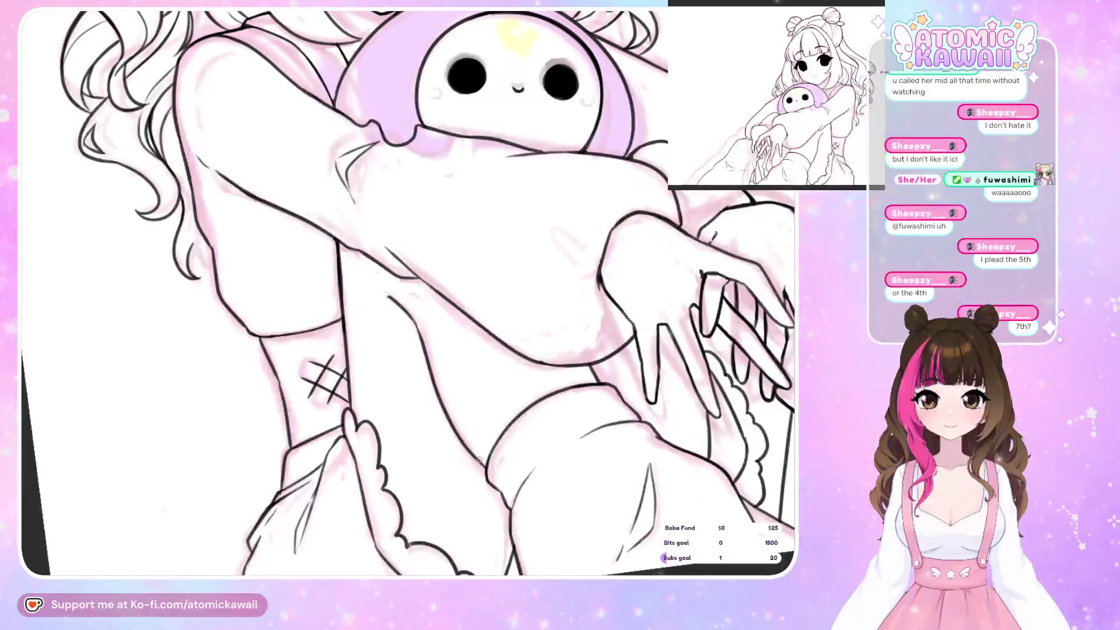
pyautogui.scroll(2, 472, 459)
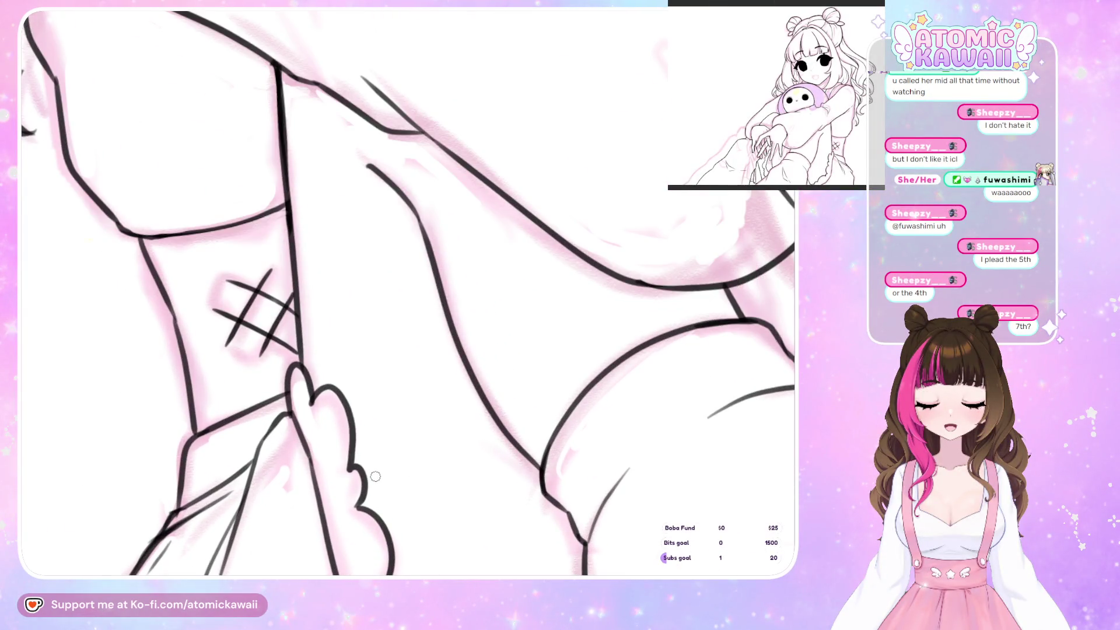
pyautogui.scroll(3, 374, 476)
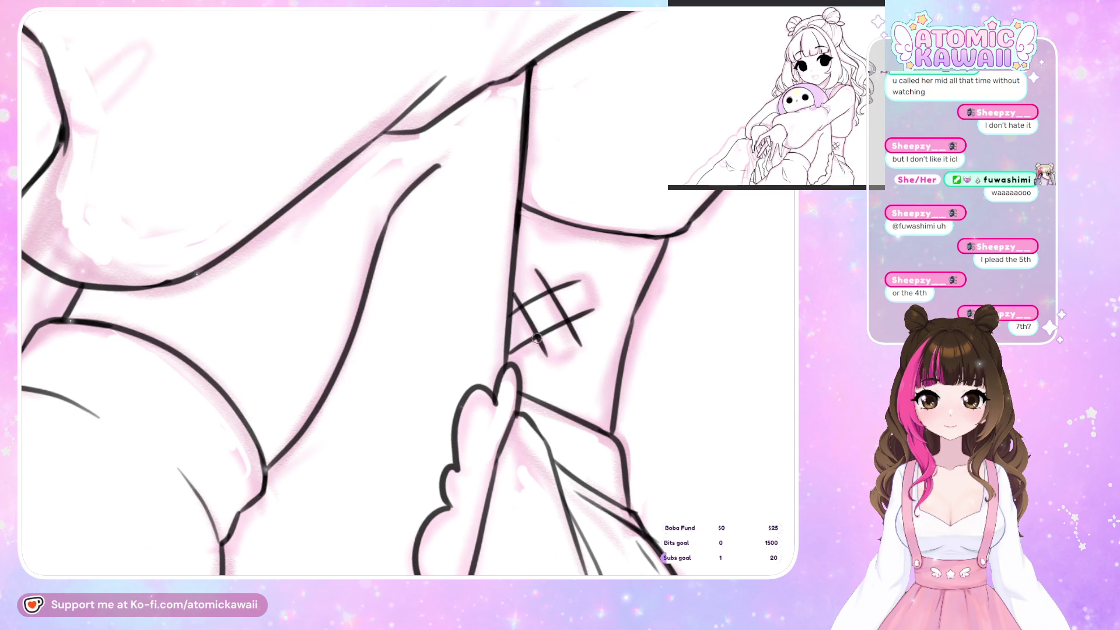
pyautogui.moveTo(536, 337); pyautogui.dragTo(548, 361)
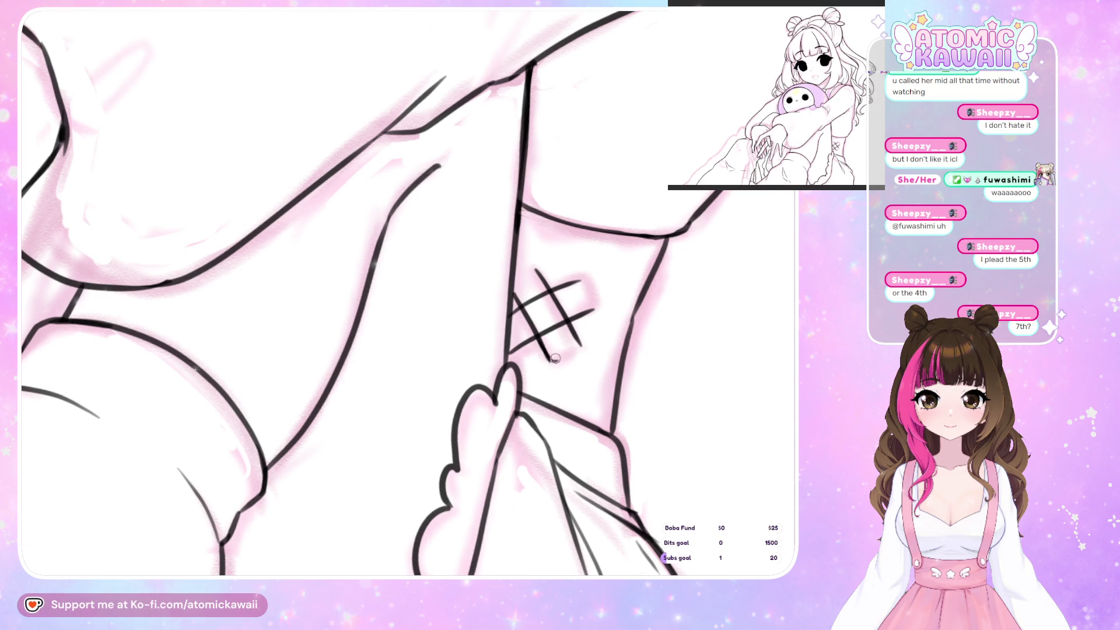
pyautogui.moveTo(577, 349)
pyautogui.mouseDown()
pyautogui.moveTo(554, 360)
pyautogui.moveTo(579, 347)
pyautogui.mouseUp()
pyautogui.press('m')
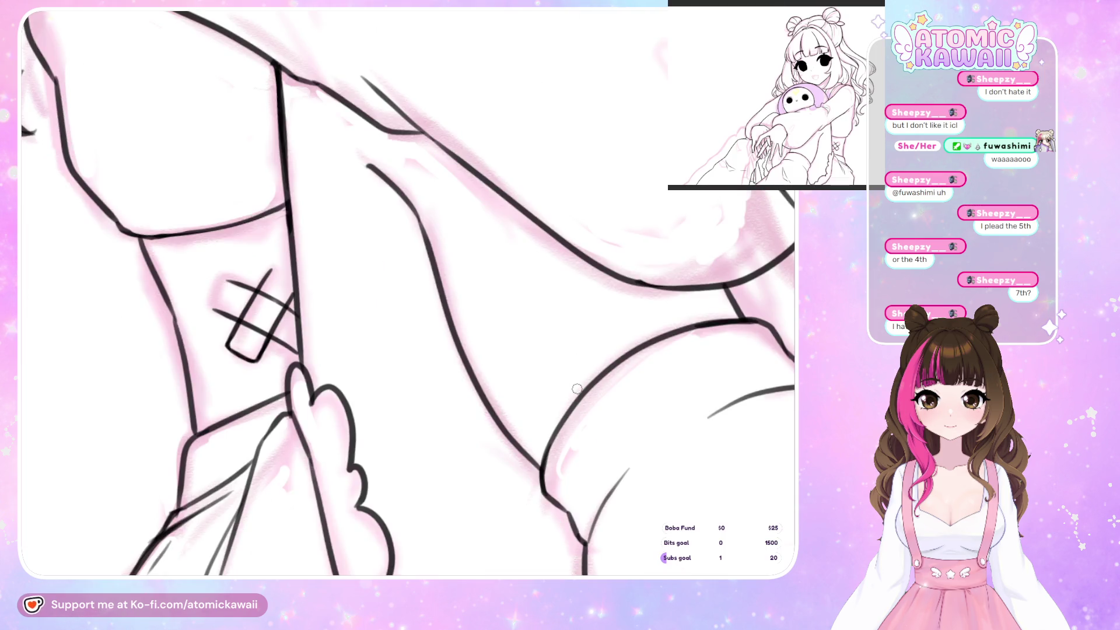
pyautogui.moveTo(251, 298); pyautogui.dragTo(277, 268)
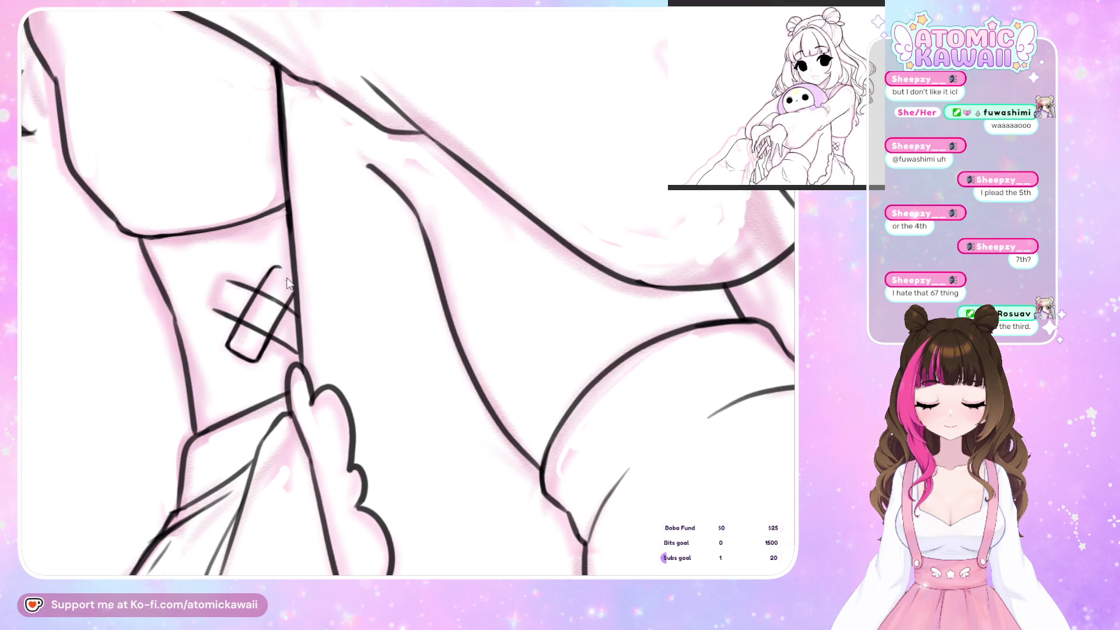
# Close the bandage's top edge and extend it to the right, checking it in mirrored view
pyautogui.moveTo(274, 267); pyautogui.dragTo(294, 276)
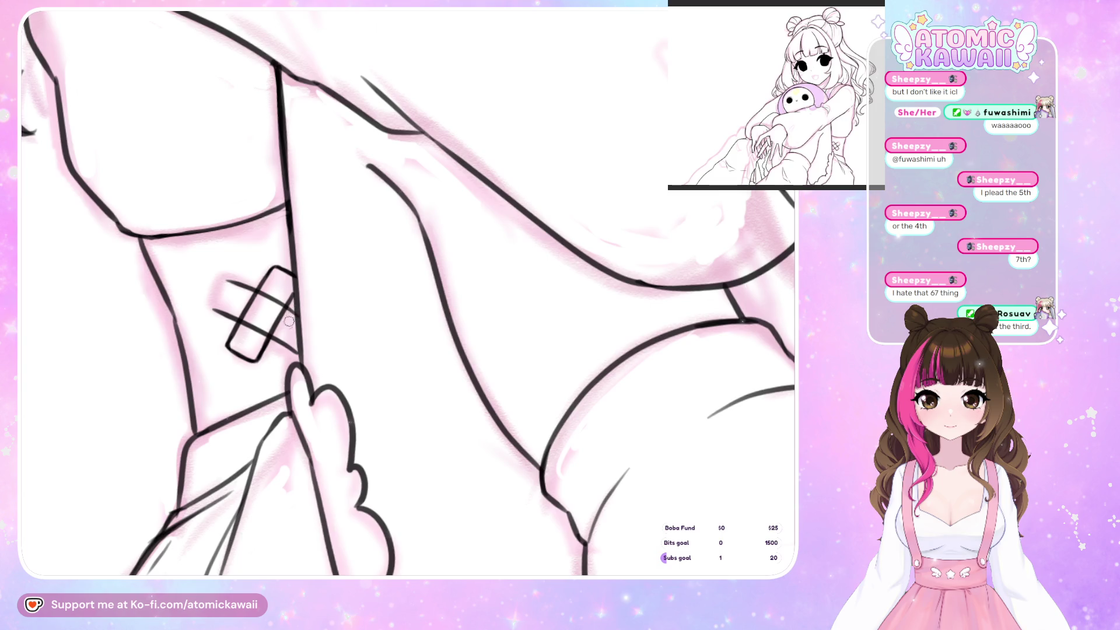
pyautogui.press('h')
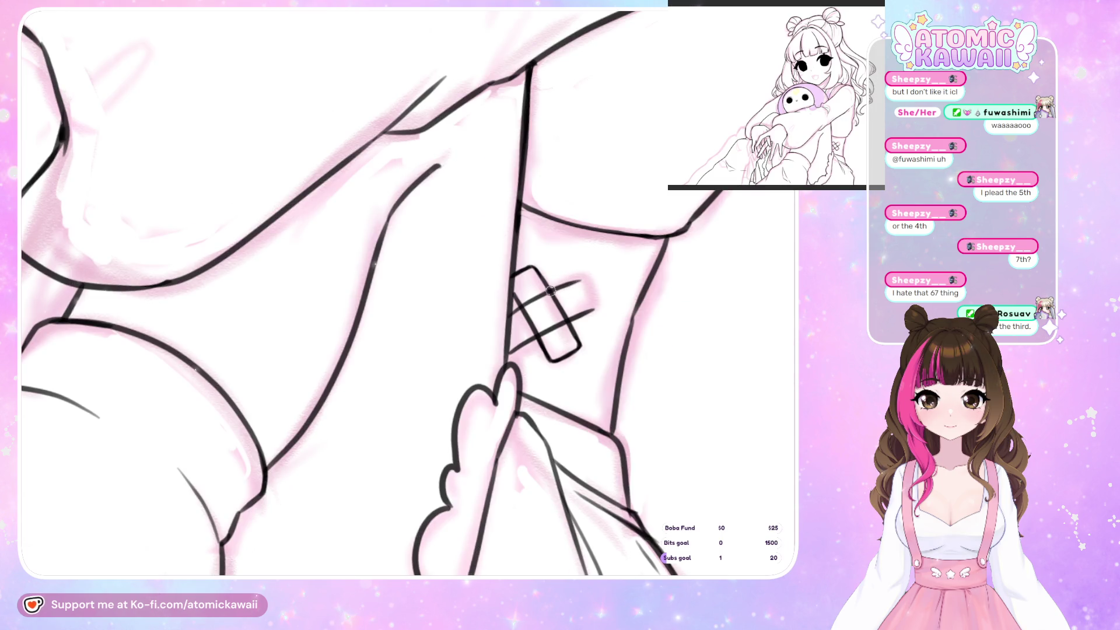
pyautogui.moveTo(574, 281); pyautogui.dragTo(581, 280)
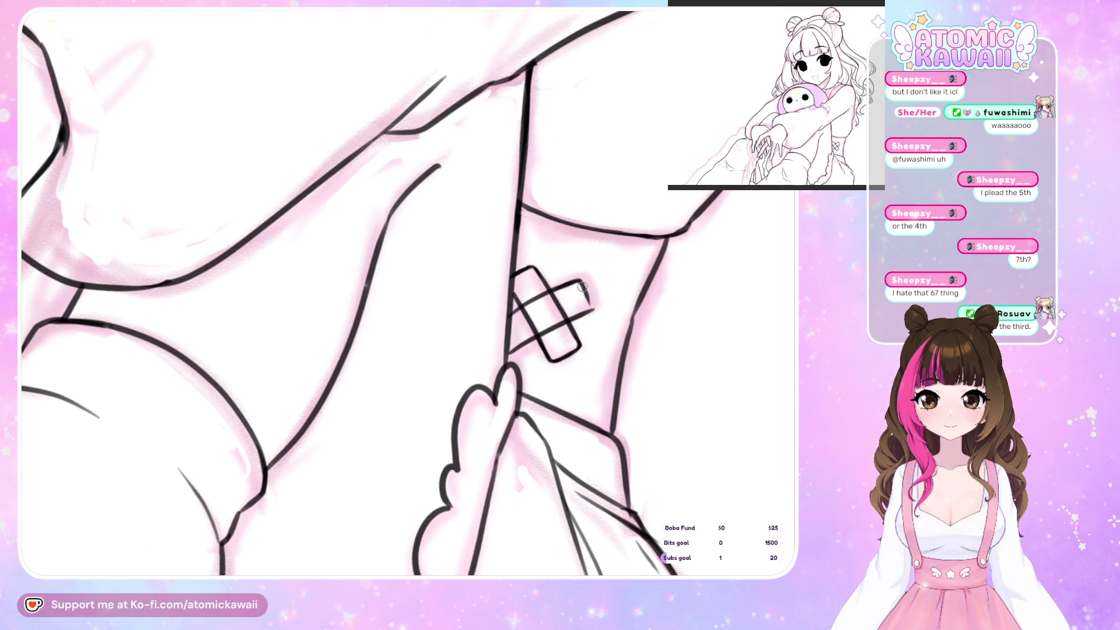
pyautogui.press('h')
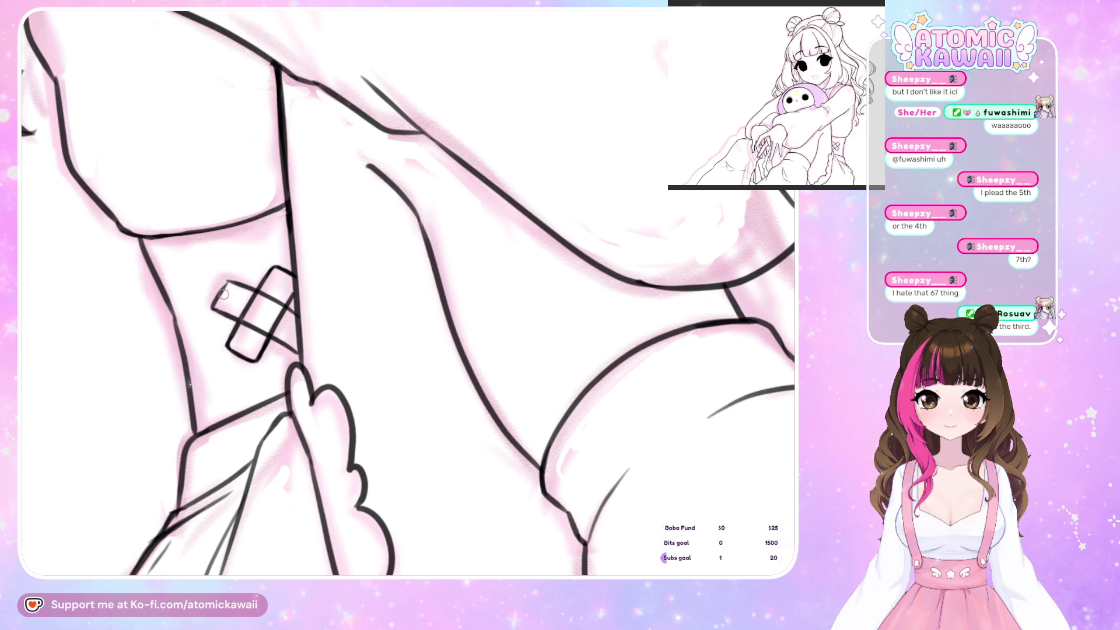
pyautogui.press('h')
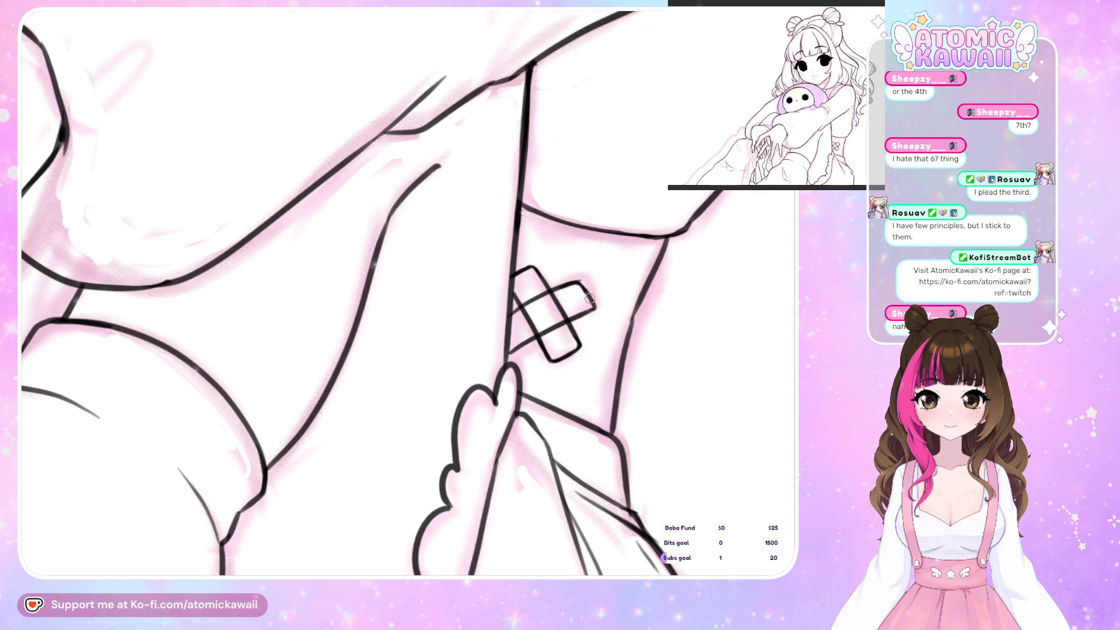
# Close the open right end of the bandage strip, checking its shape mirrored
pyautogui.moveTo(582, 284); pyautogui.dragTo(587, 315)
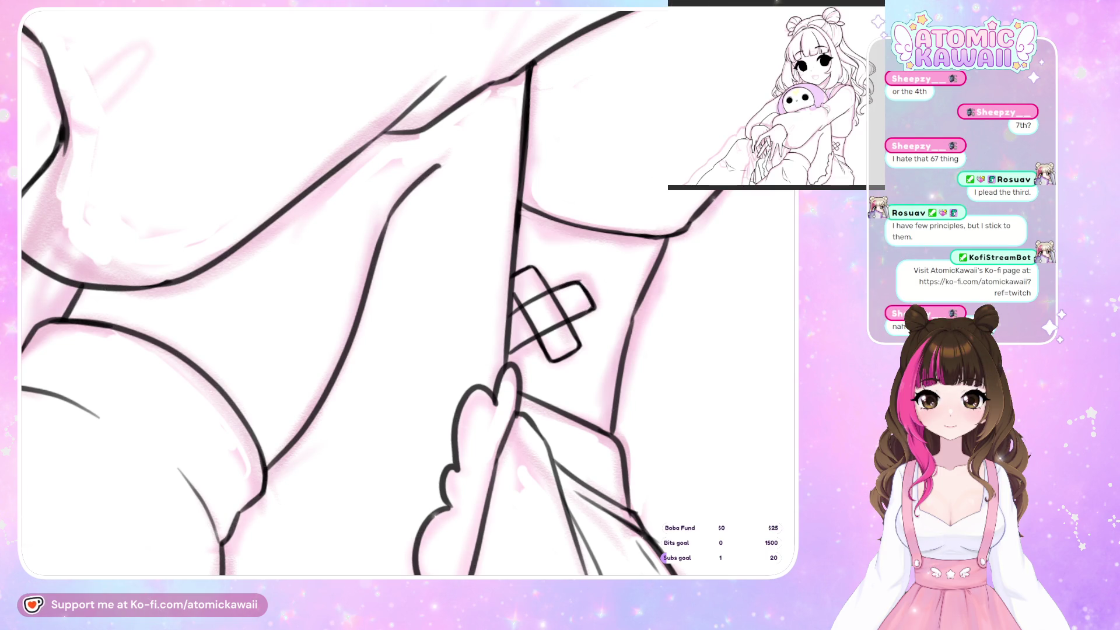
pyautogui.press('h')
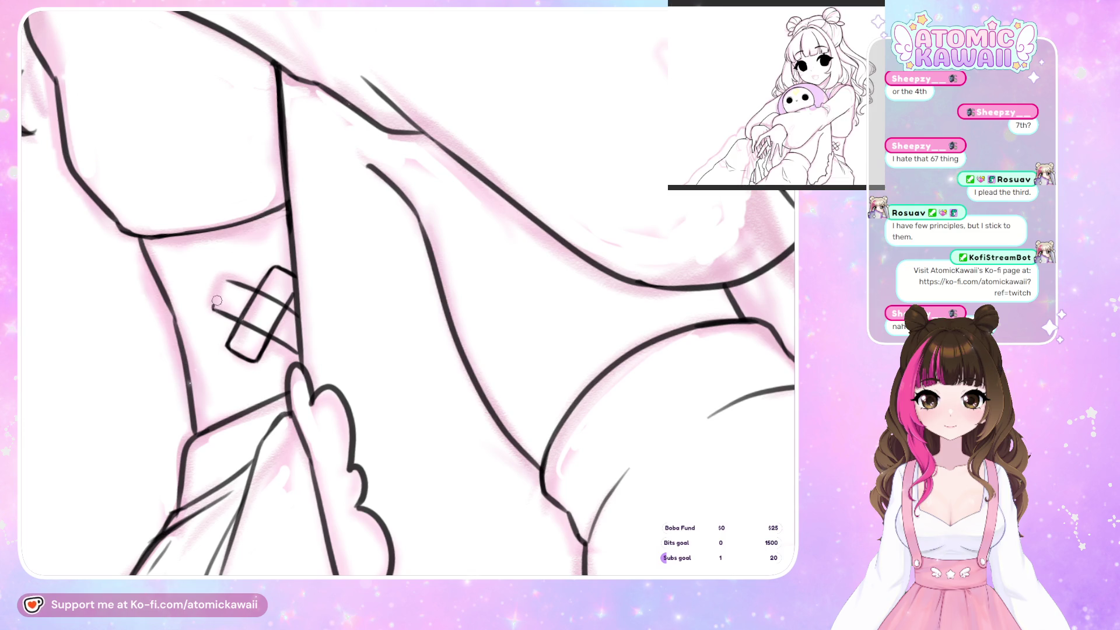
pyautogui.press('h')
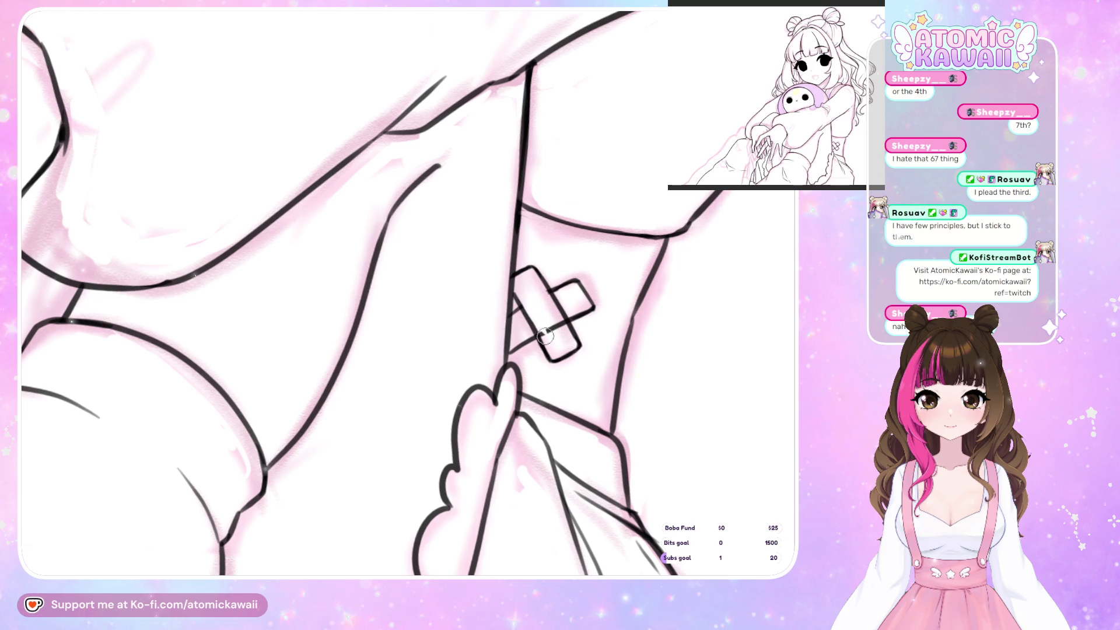
# Erase the overlap lines so the cross strip lies on top, then compare mirrored views
pyautogui.moveTo(545, 336)
pyautogui.mouseDown()
pyautogui.moveTo(542, 289)
pyautogui.moveTo(573, 342)
pyautogui.mouseUp()
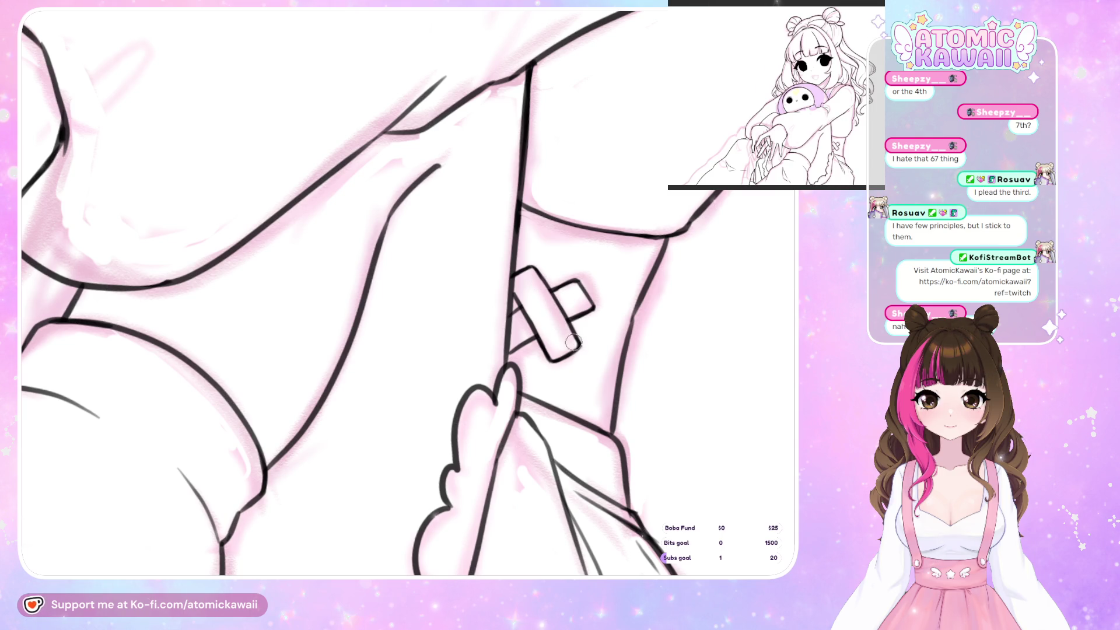
pyautogui.press('m')
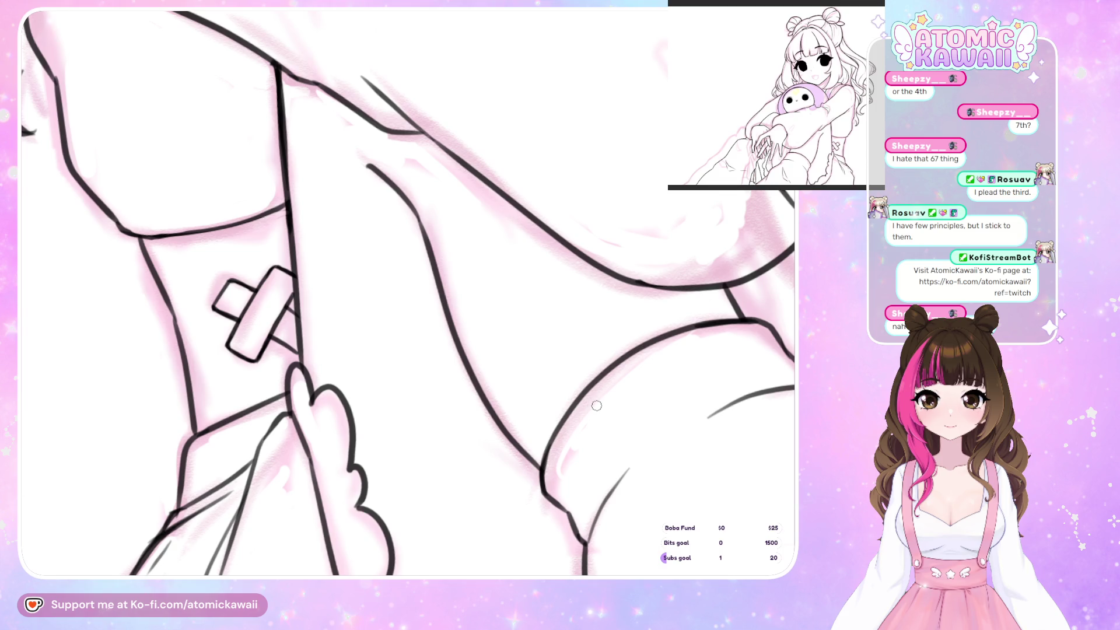
pyautogui.press('m')
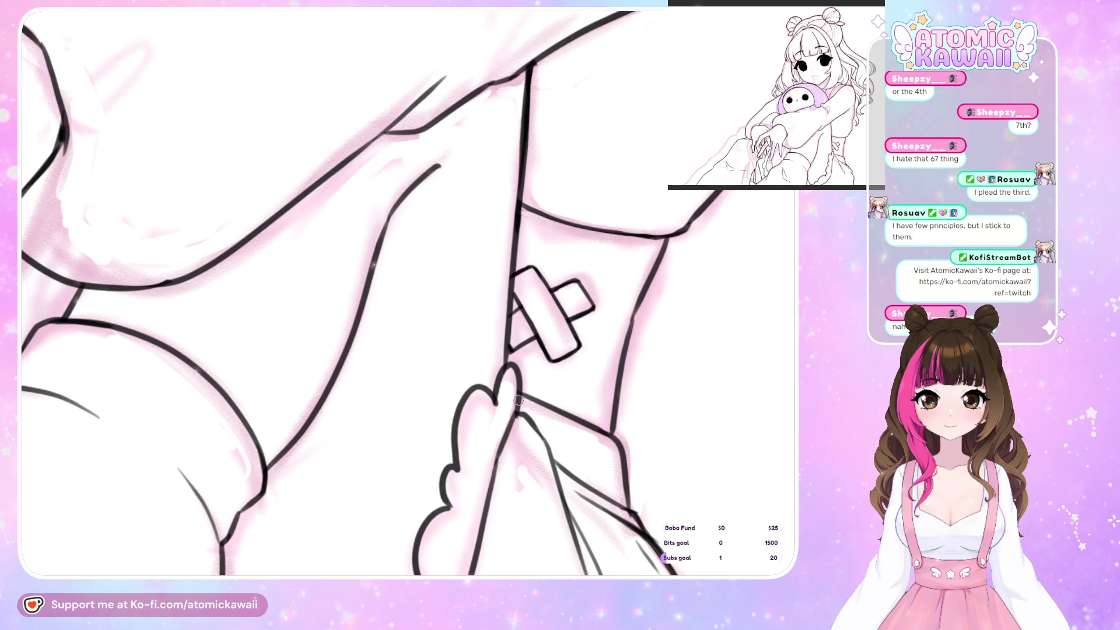
pyautogui.press('m')
pyautogui.press('m')
pyautogui.press('h')
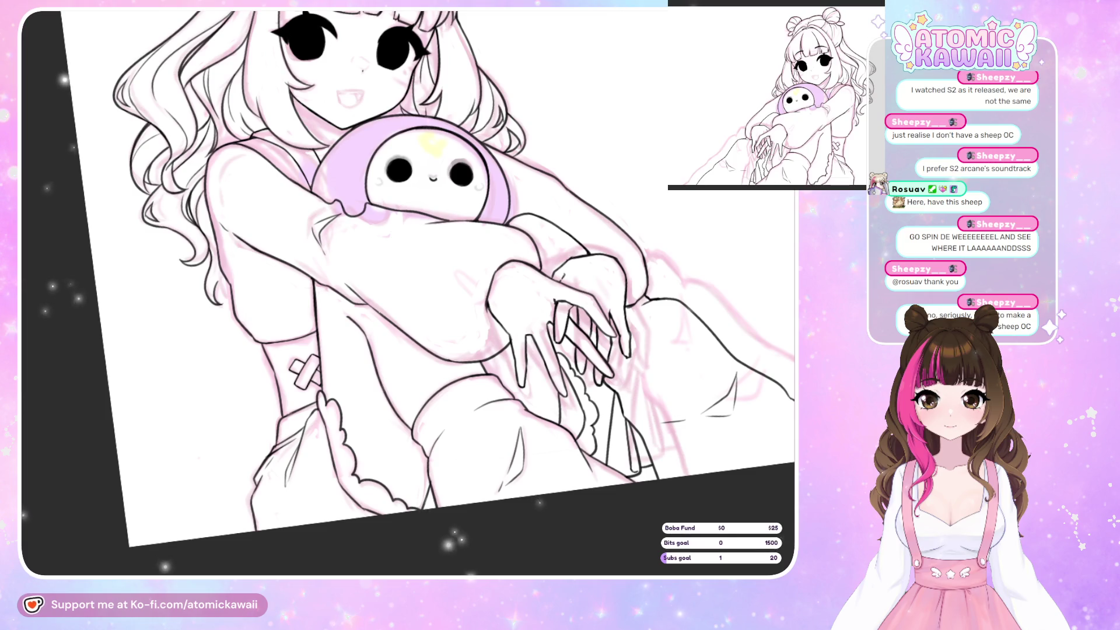
# Flip the canvas and scroll-zoom onto the girl's face and plush, then flip it again
pyautogui.press('h')
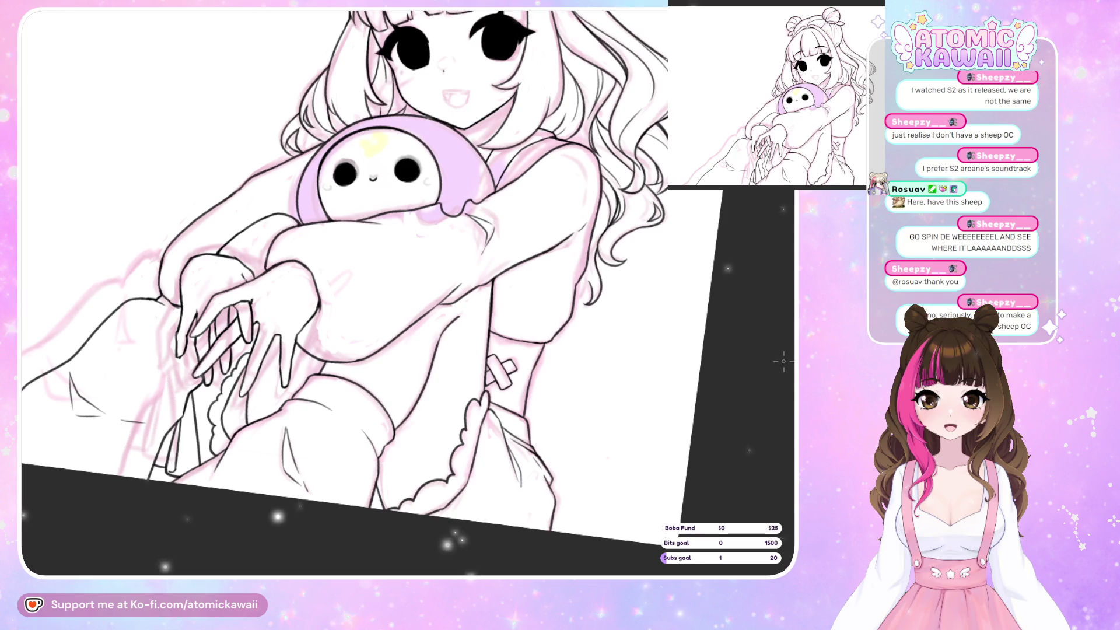
pyautogui.scroll(-2, 557, 453)
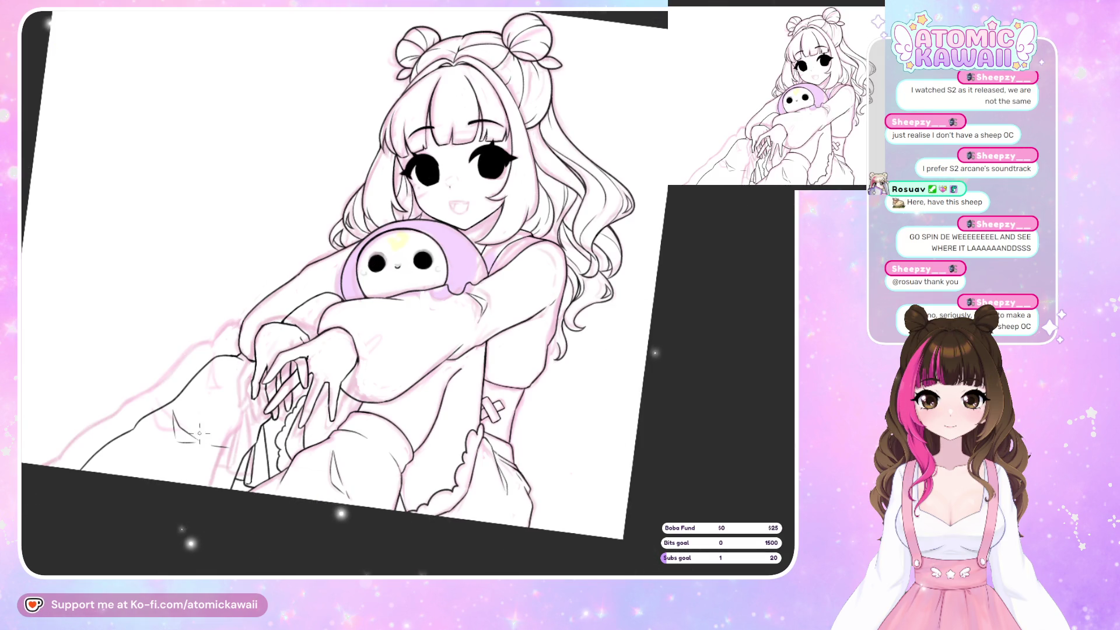
pyautogui.scroll(-1, 200, 433)
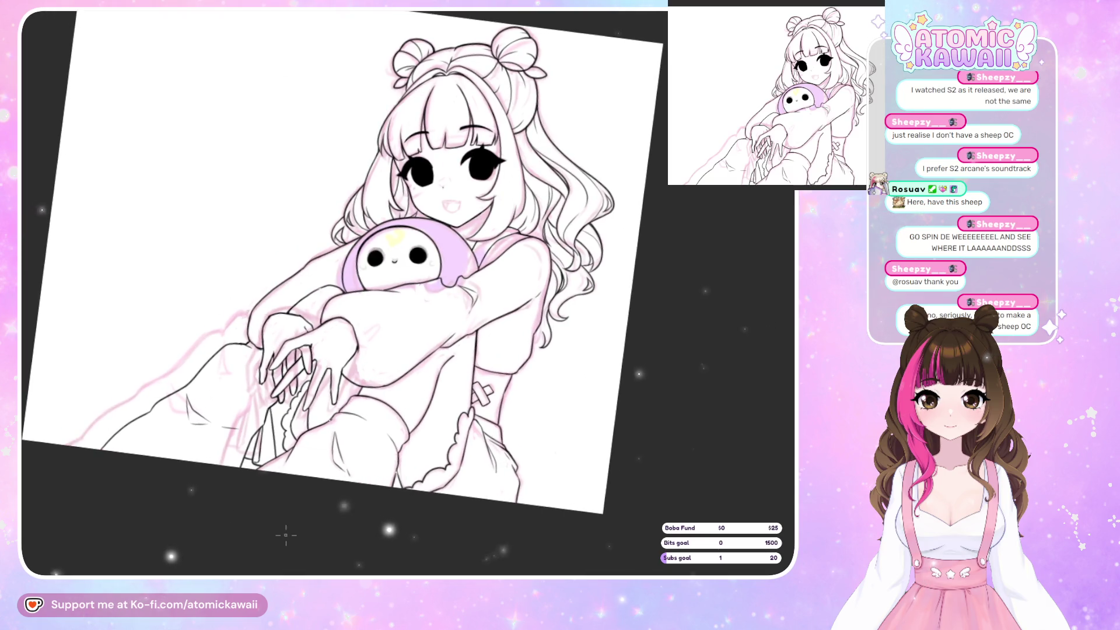
pyautogui.scroll(2, 601, 155)
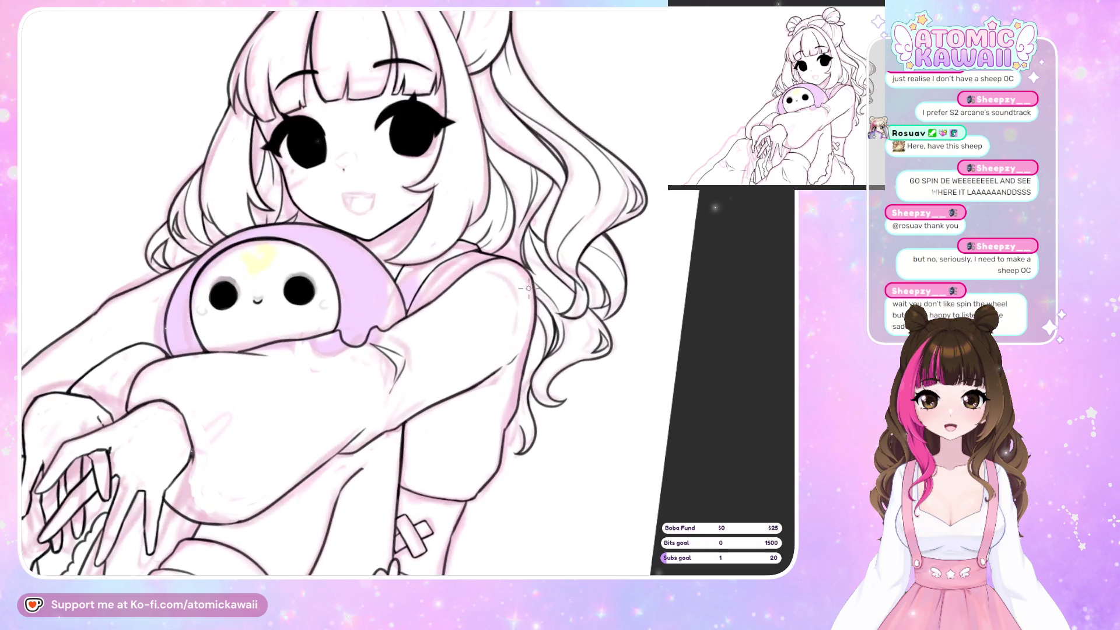
pyautogui.scroll(2, 484, 383)
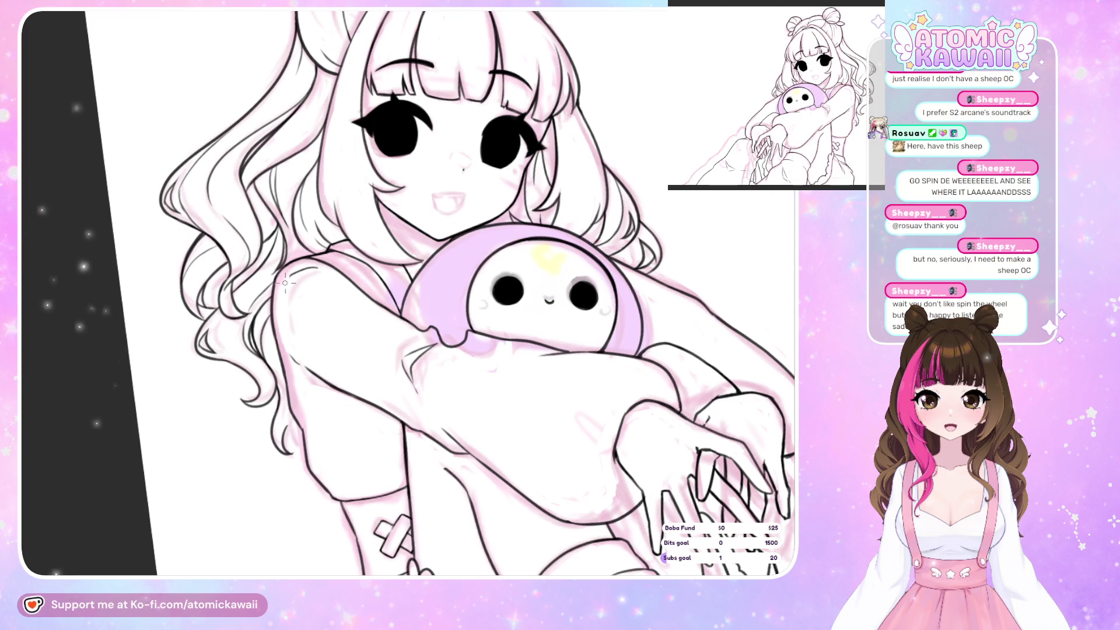
pyautogui.press('h')
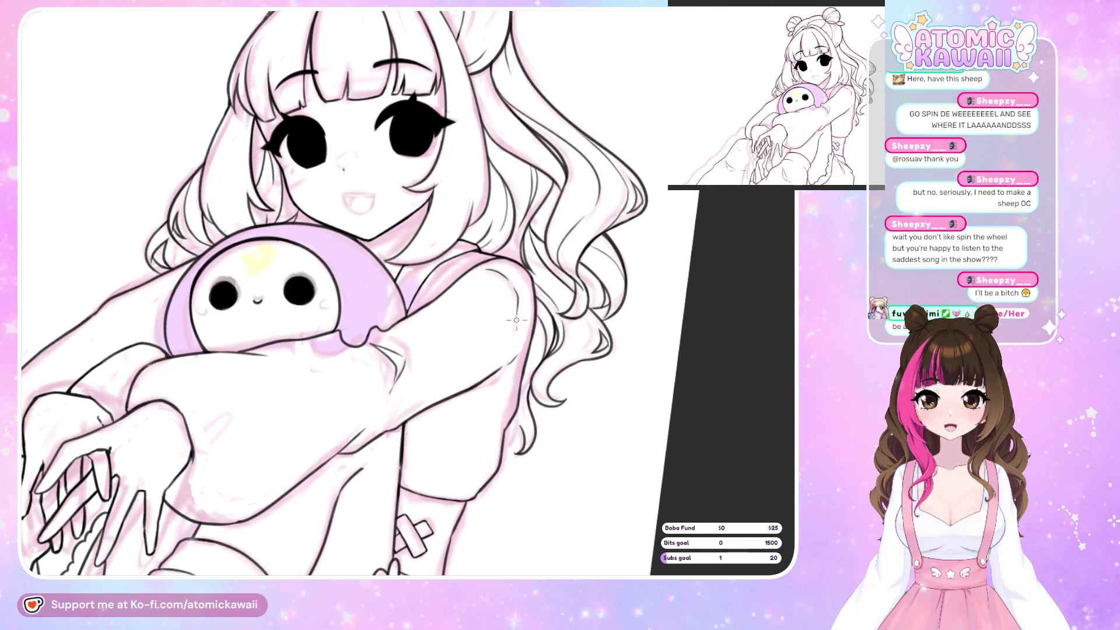
# Unmirror and re-mirror the canvas, then scroll-zoom onto the girl's face and plush
pyautogui.press('h')
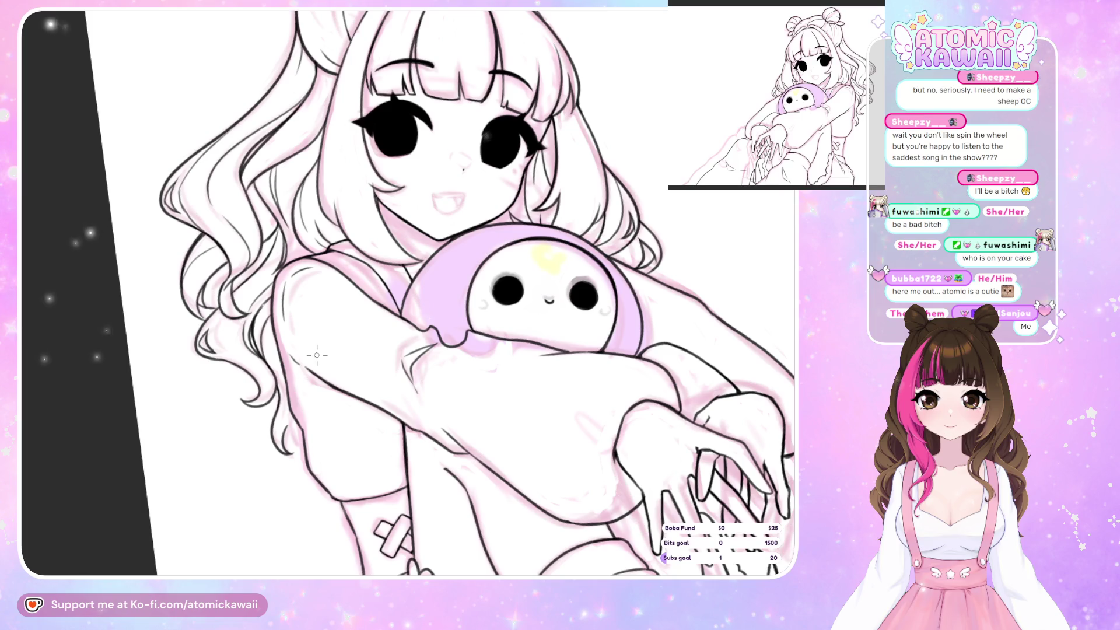
pyautogui.press('h')
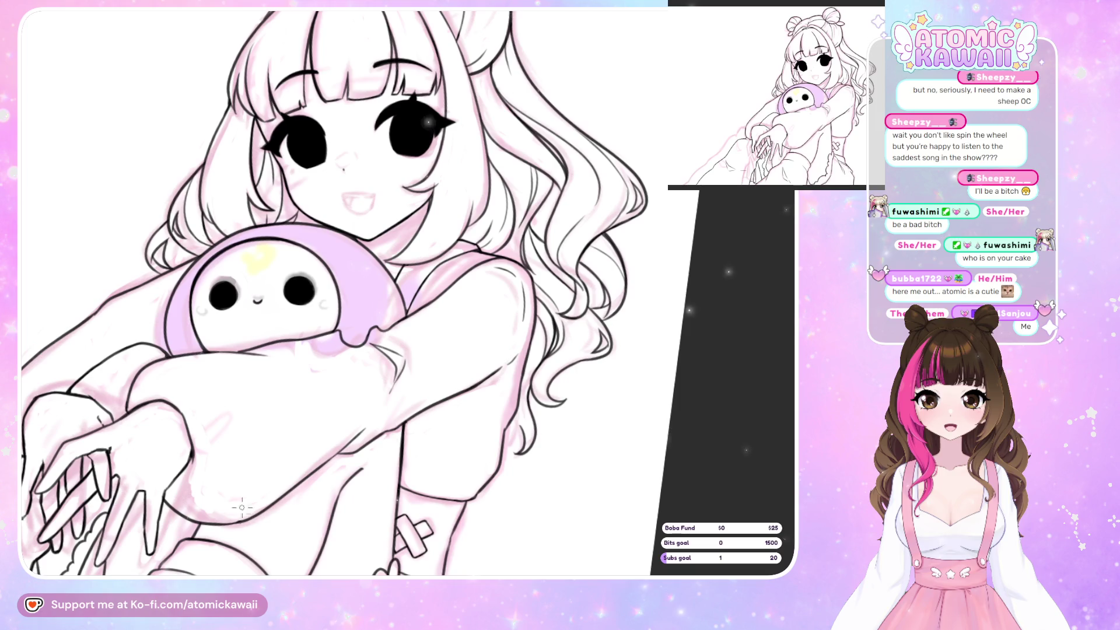
pyautogui.scroll(-5, 242, 506)
pyautogui.scroll(6, 514, 219)
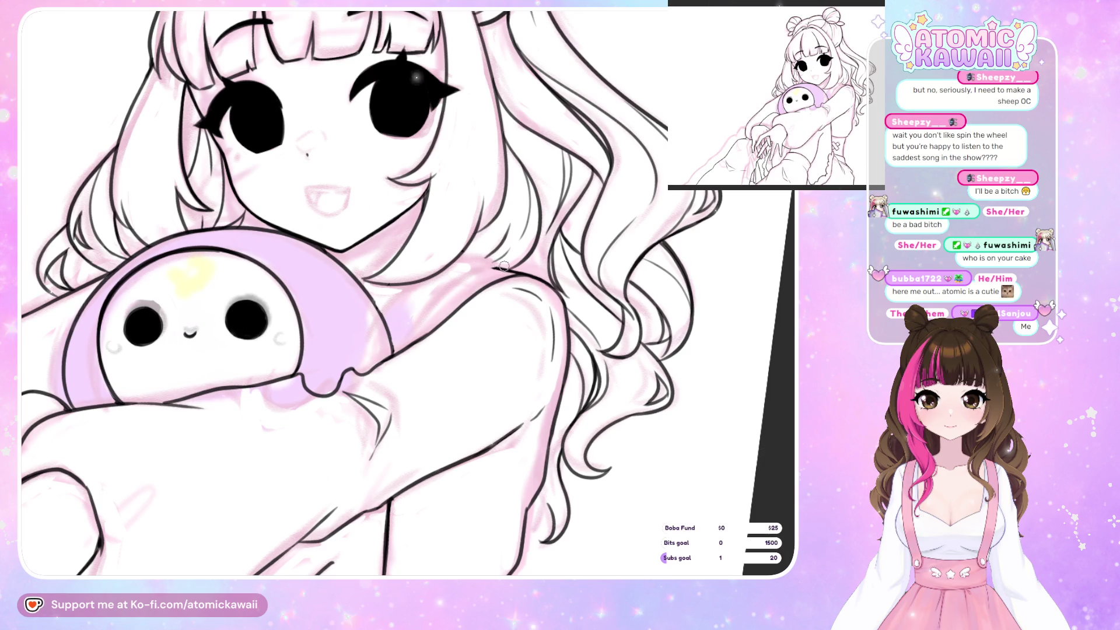
pyautogui.press('h')
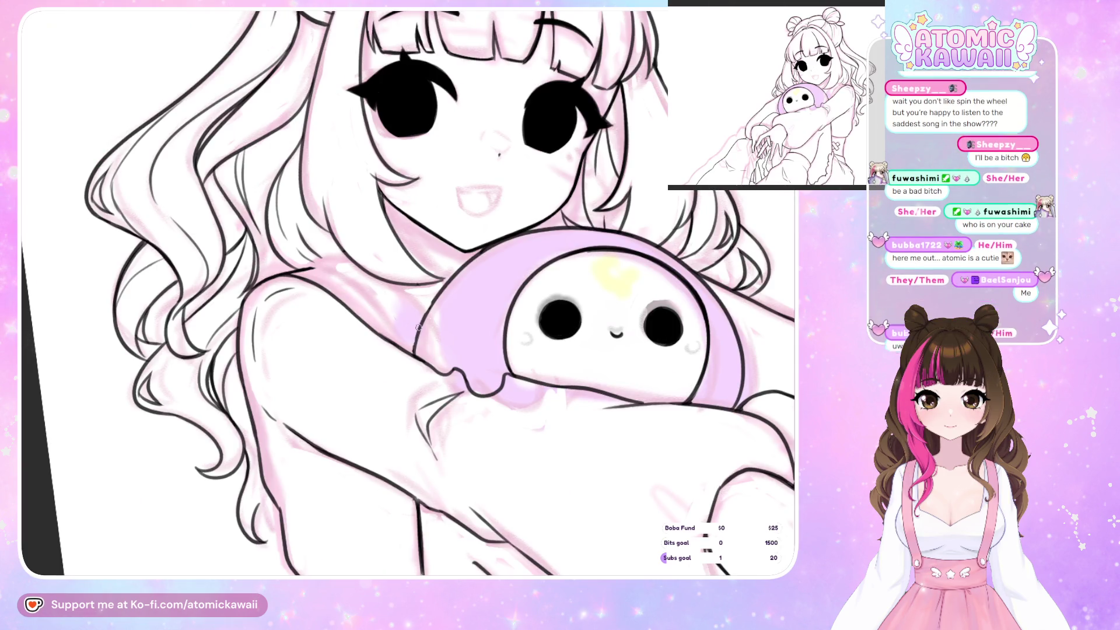
pyautogui.press('h')
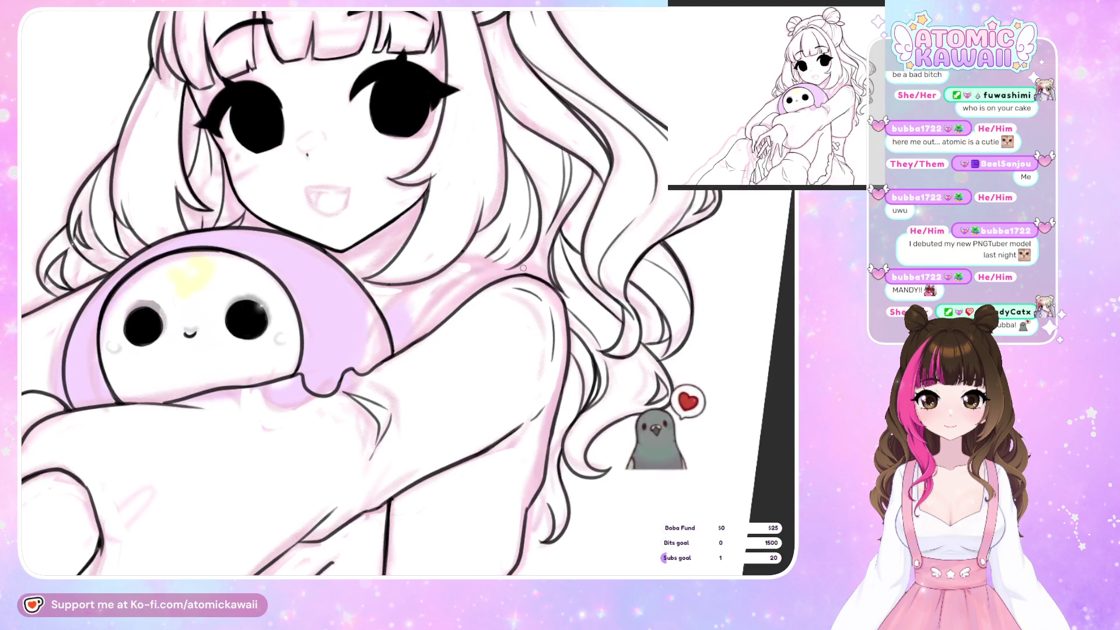
pyautogui.moveTo(543, 262); pyautogui.dragTo(279, 271)
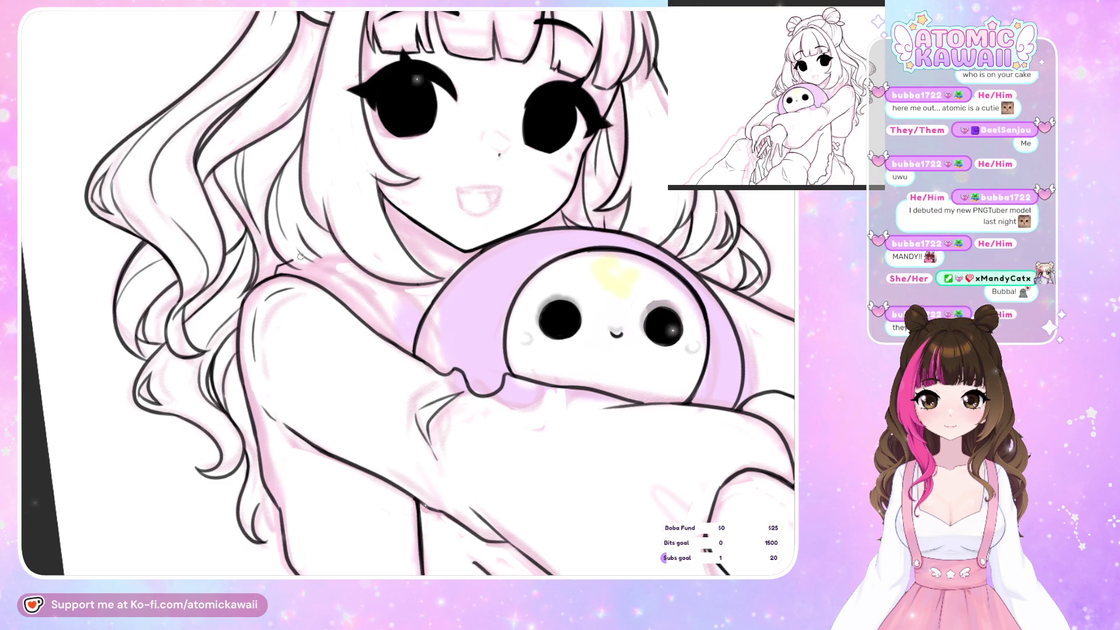
pyautogui.press('h')
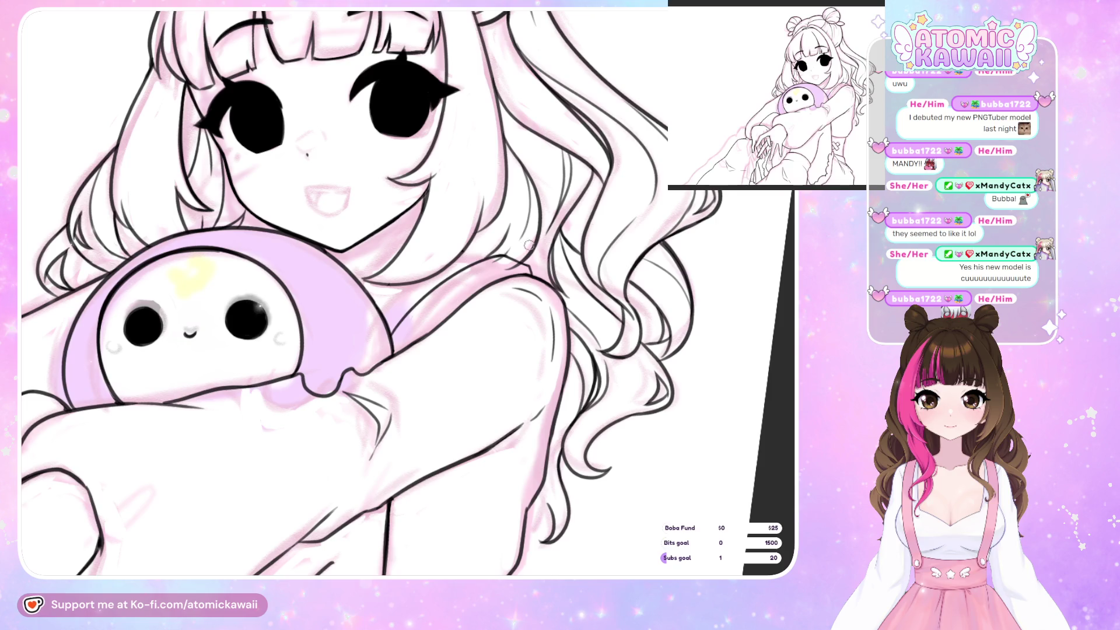
pyautogui.press('h')
pyautogui.press('h')
pyautogui.press('m')
pyautogui.press('m')
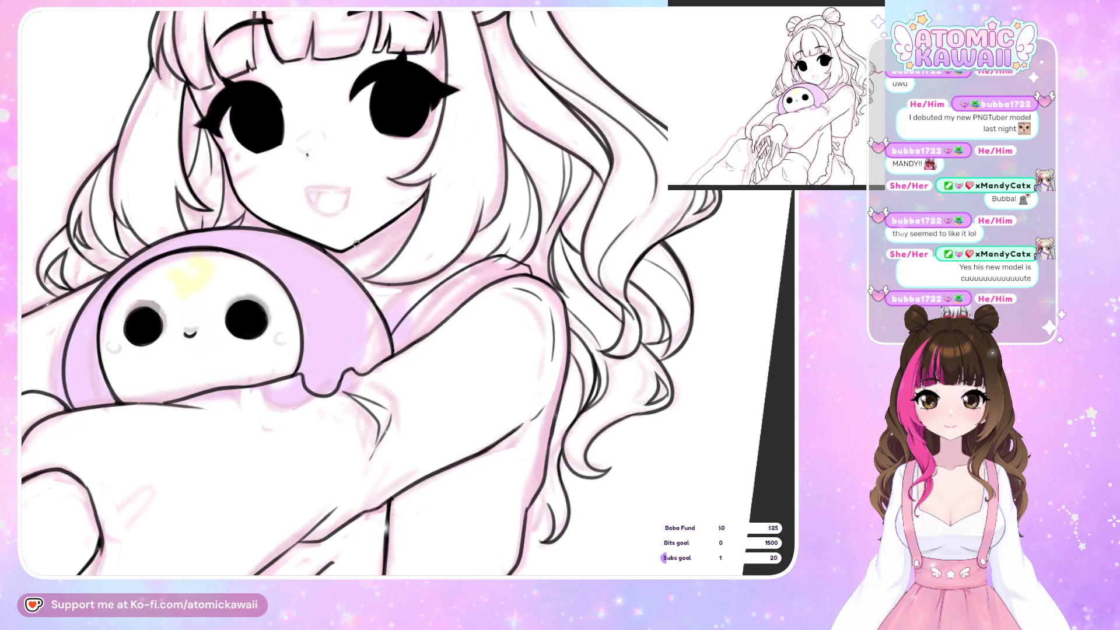
pyautogui.press('m')
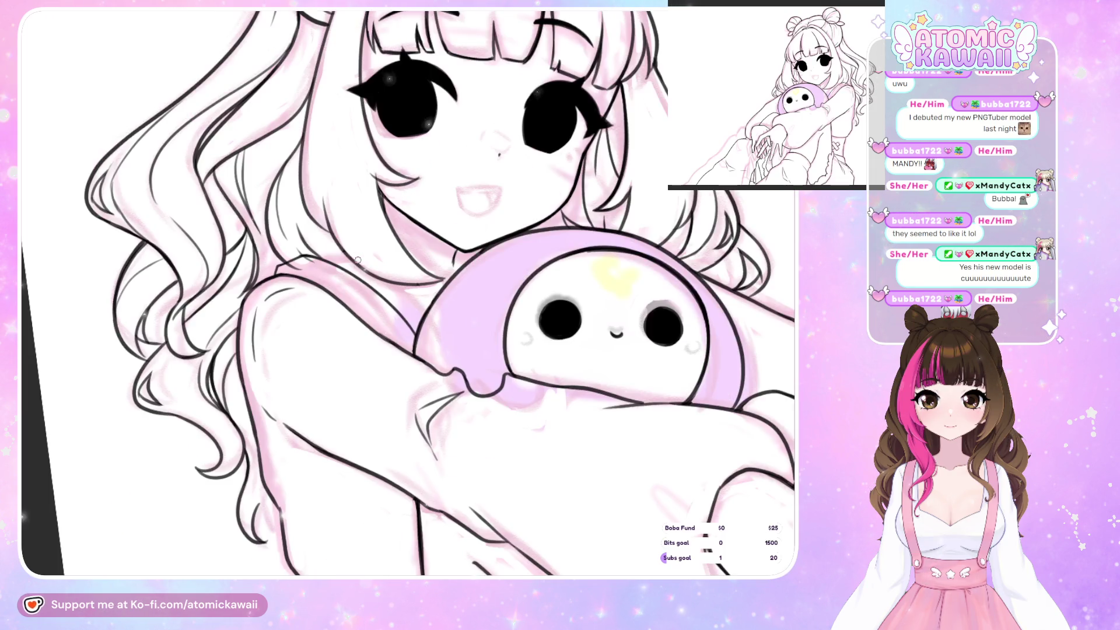
pyautogui.press('m')
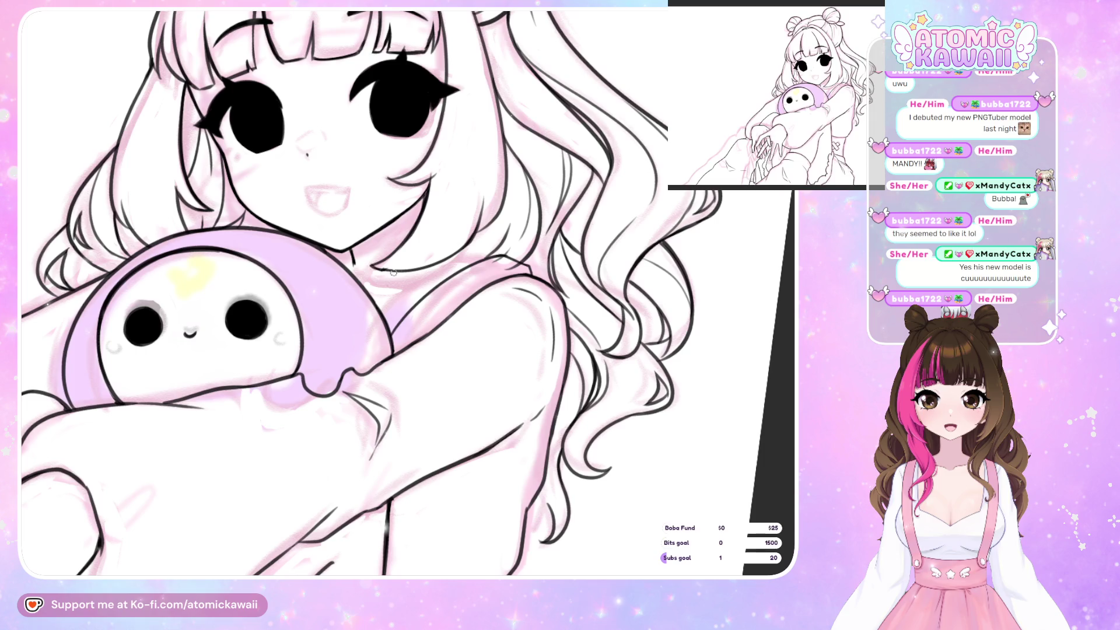
# Ink two strokes extending the collarbone line below the neck, checking it in mirrored view
pyautogui.press('m')
pyautogui.press('m')
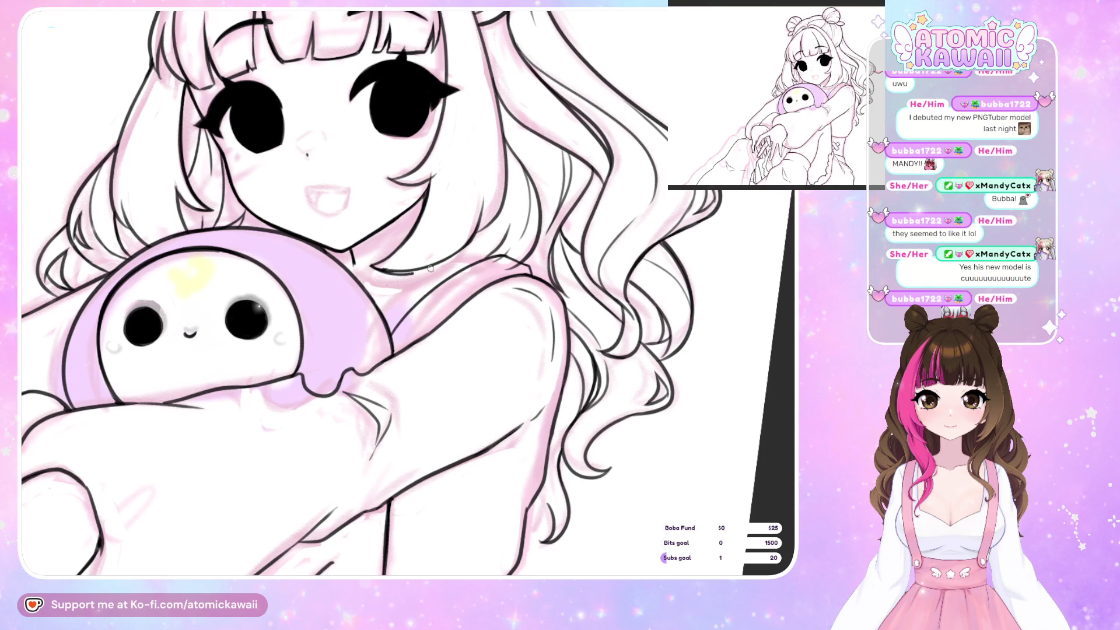
pyautogui.moveTo(440, 265); pyautogui.dragTo(413, 272)
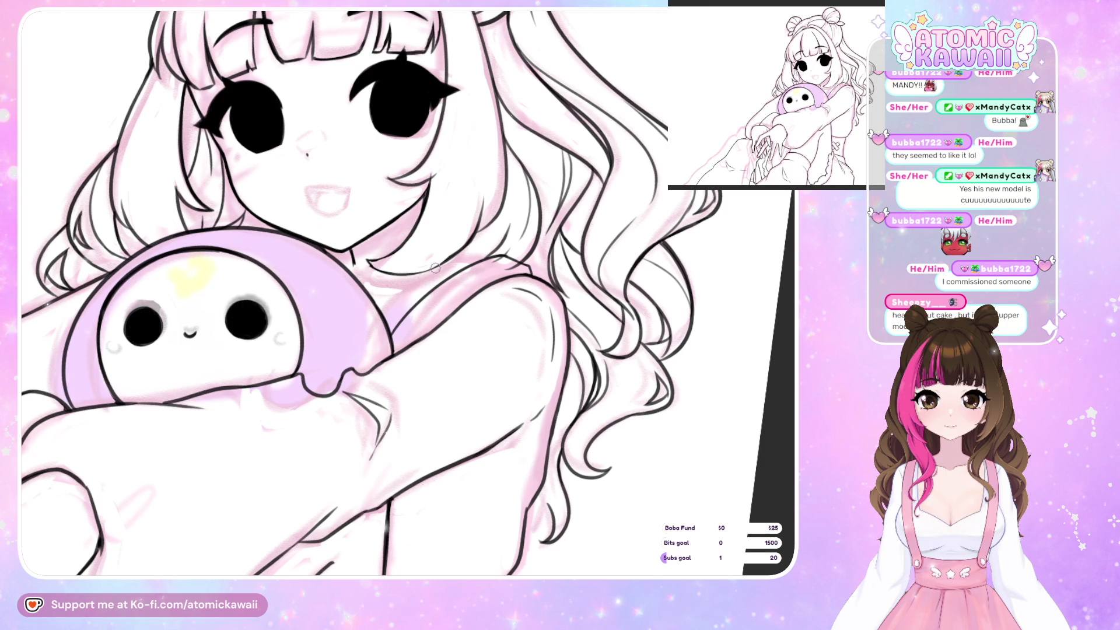
pyautogui.moveTo(434, 267); pyautogui.dragTo(397, 272)
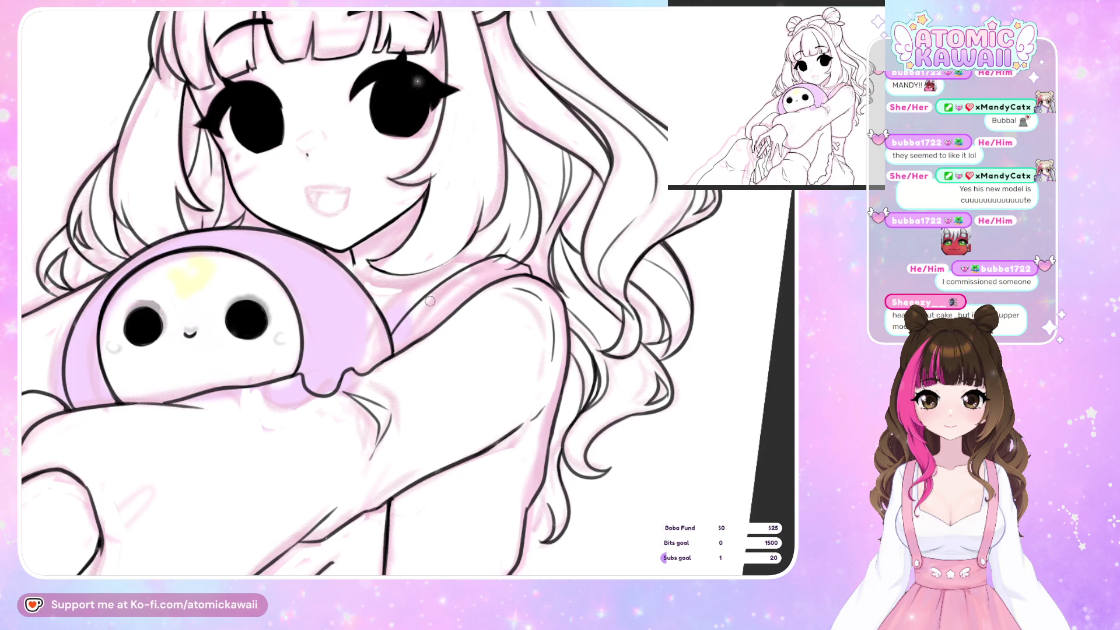
pyautogui.press('h')
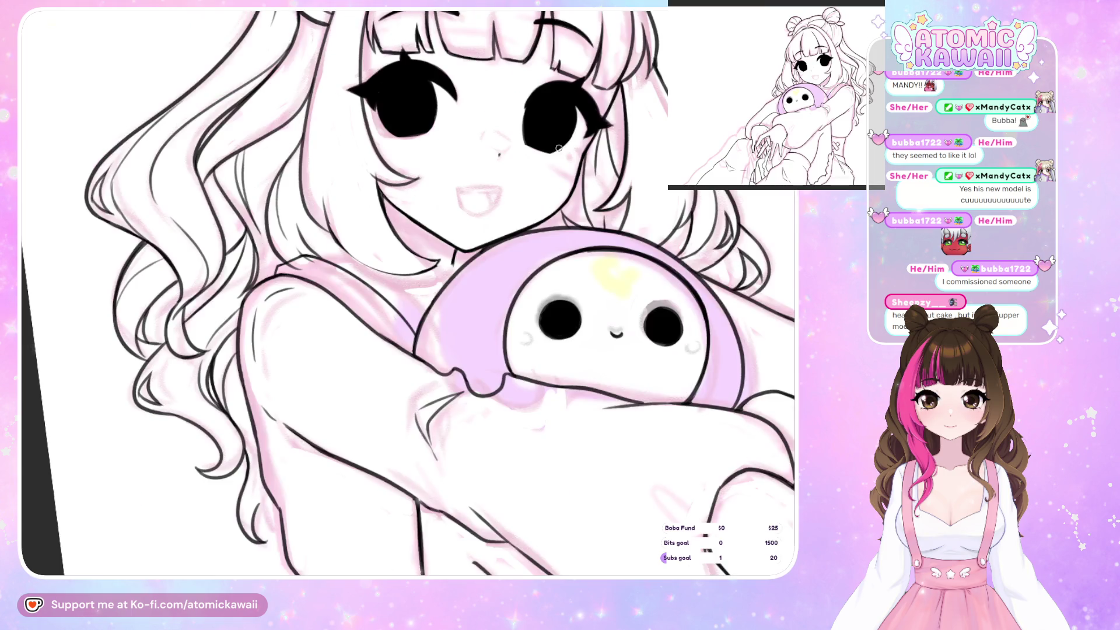
pyautogui.press('h')
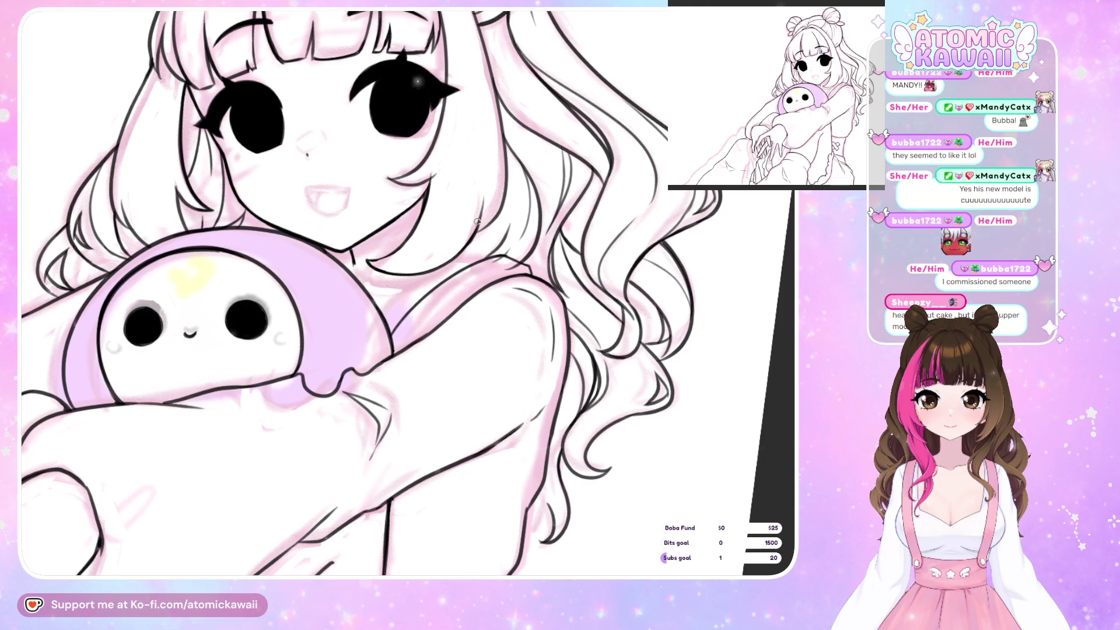
pyautogui.press('h')
pyautogui.press('h')
pyautogui.press('h')
pyautogui.press('h')
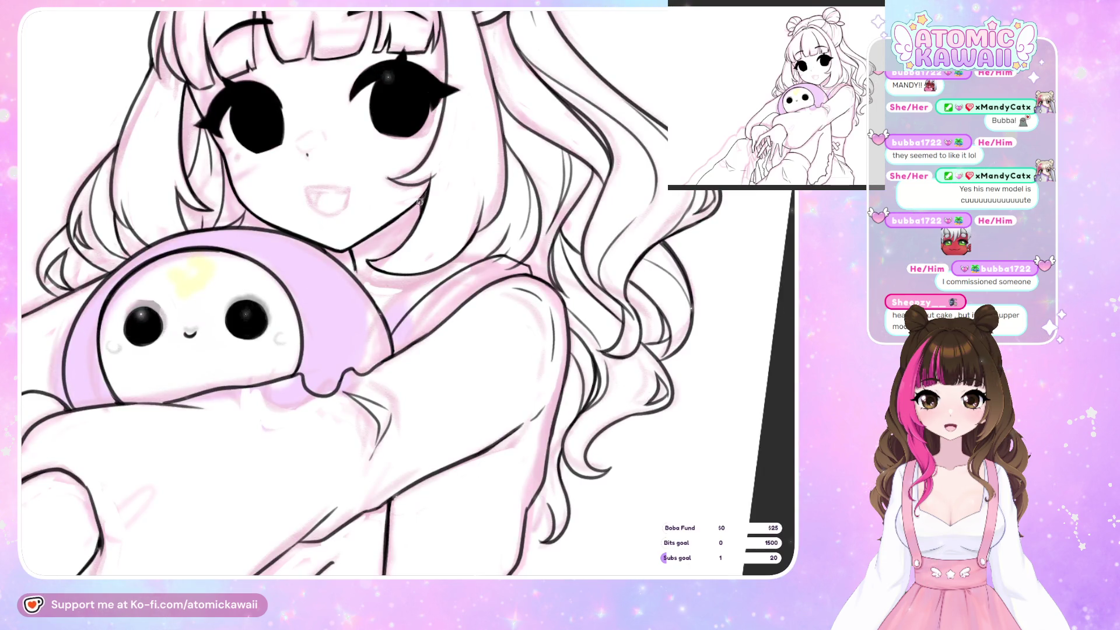
pyautogui.press('h')
pyautogui.press('h')
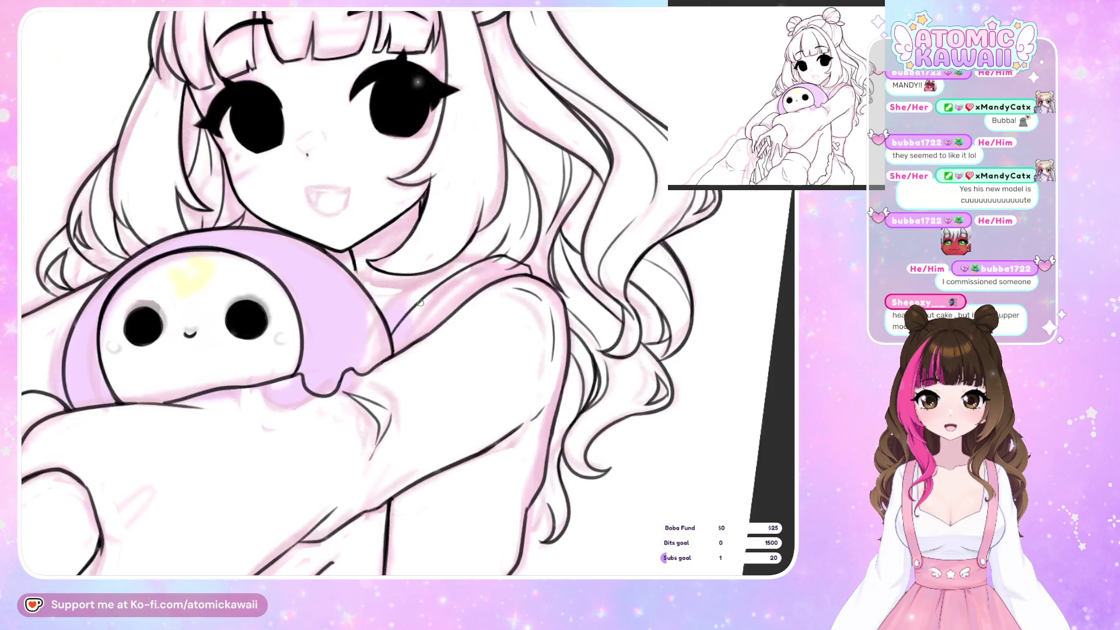
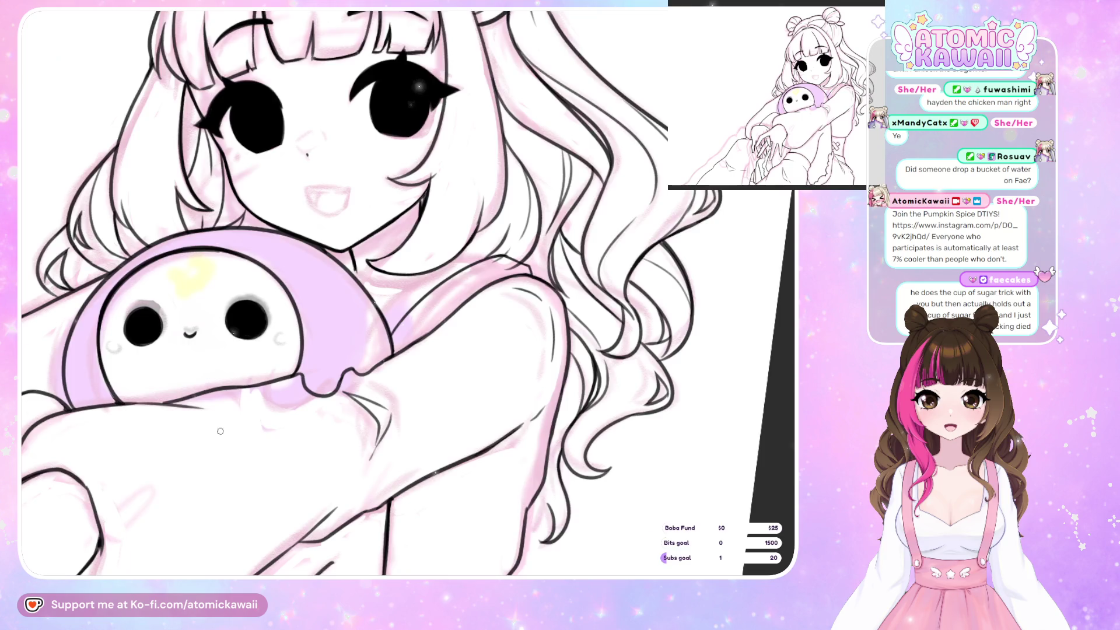
# Reset the canvas to show the whole line art level, then zoom in on the girl and plush
pyautogui.hotkey('ctrl', '0')
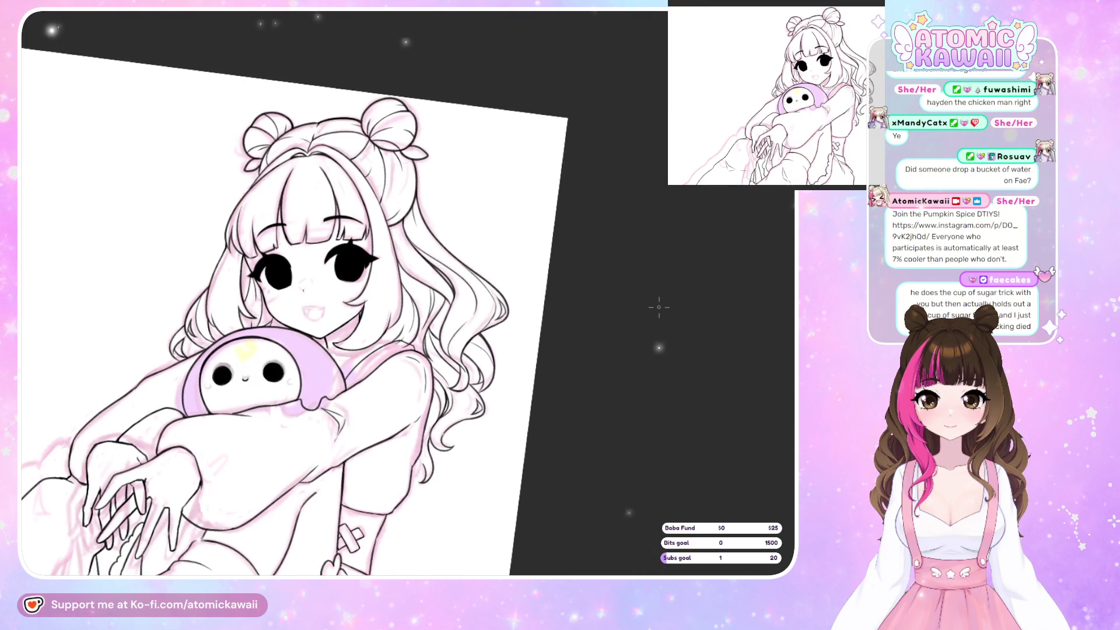
pyautogui.hotkey('ctrl', '0')
pyautogui.hotkey('ctrl', '+')
pyautogui.hotkey('ctrl', '+')
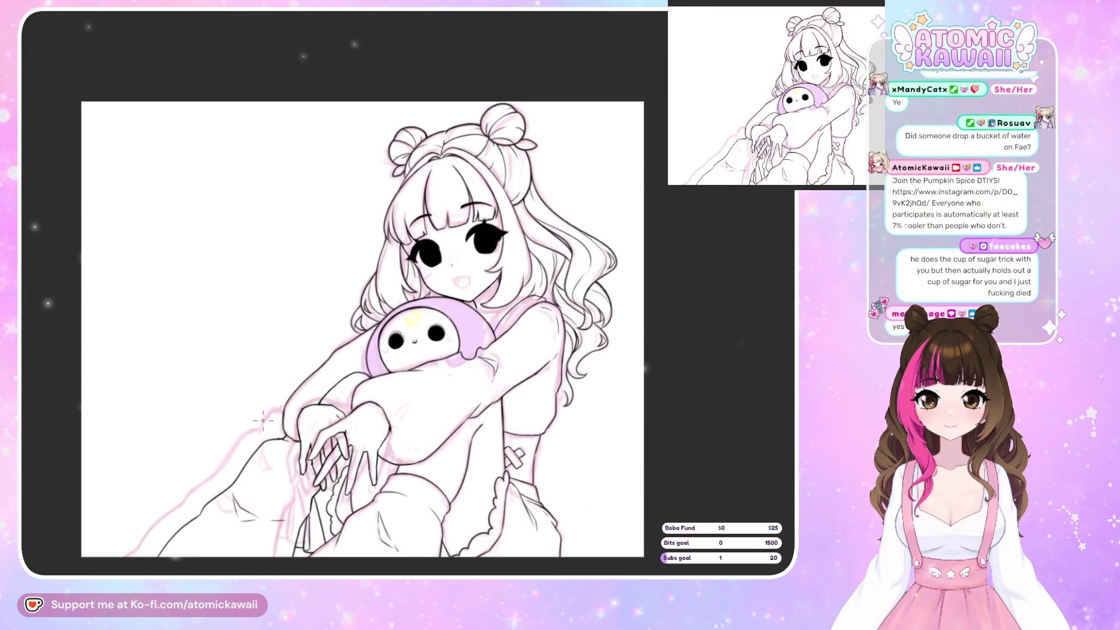
pyautogui.hotkey('ctrl', '+')
pyautogui.hotkey('ctrl', '+')
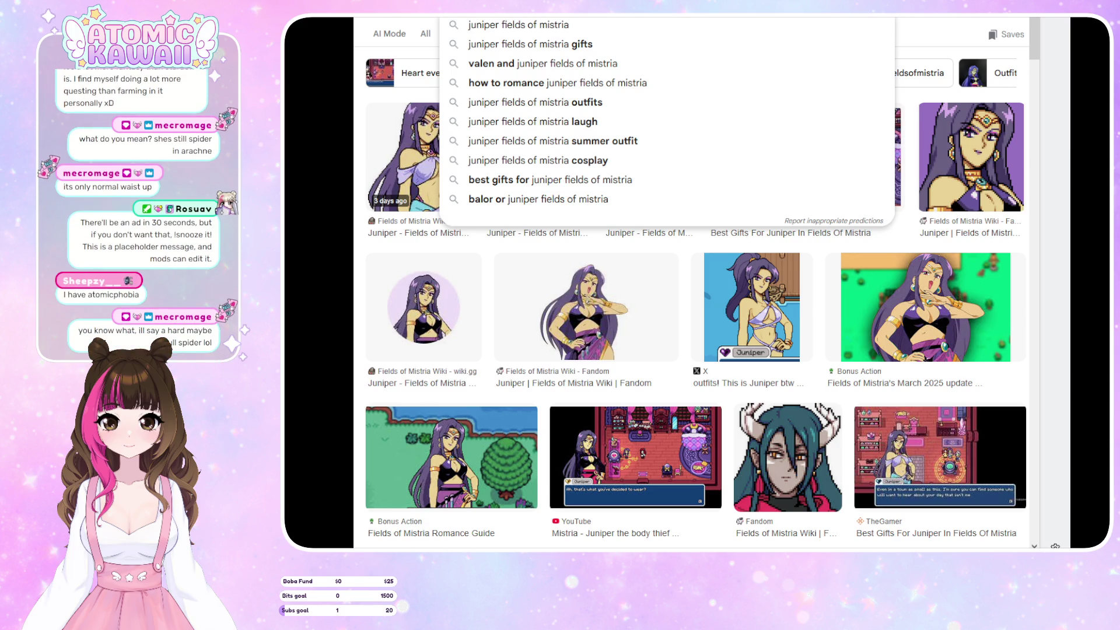
# Change the search query to 'fields of mistria character' and run it
pyautogui.hotkey('ctrl', 'BackSpace')
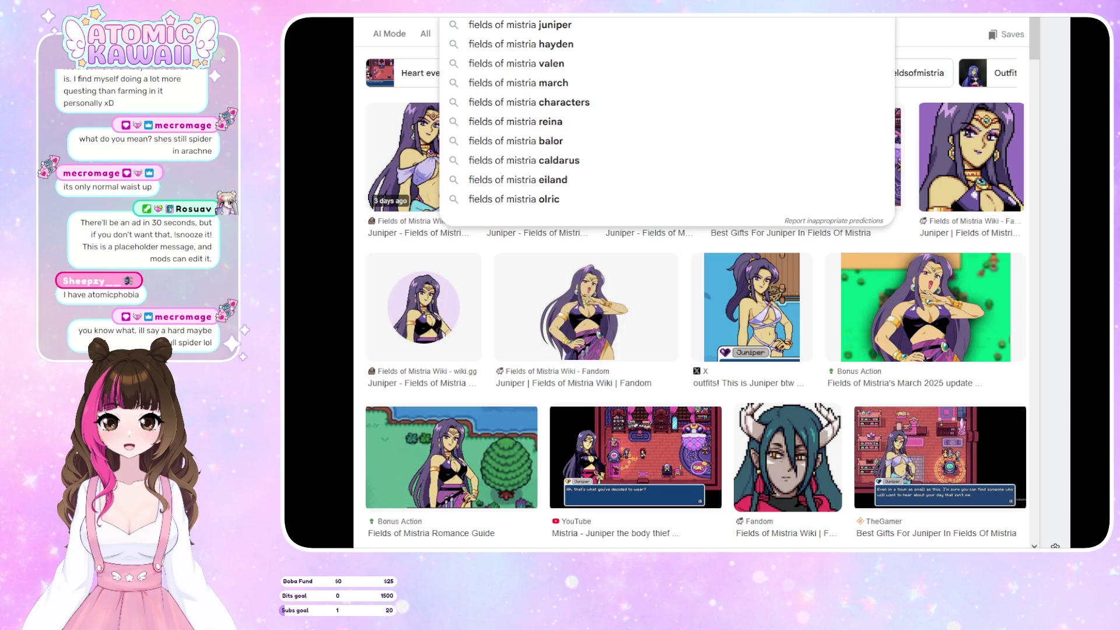
pyautogui.write('character')
pyautogui.press('Return')
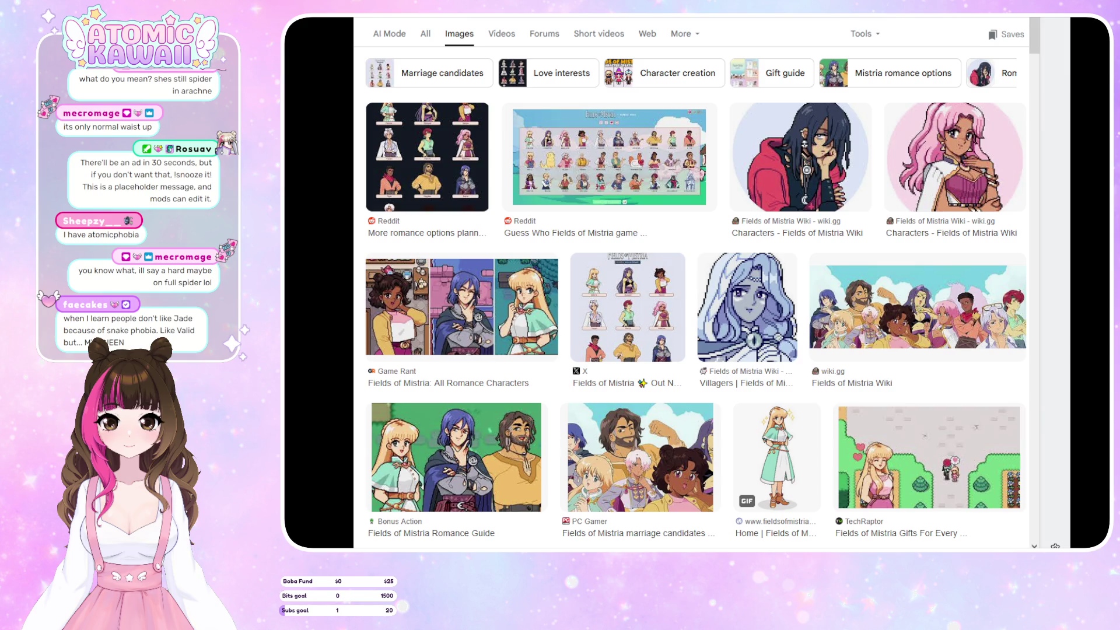
pyautogui.scroll(-5, 758, 251)
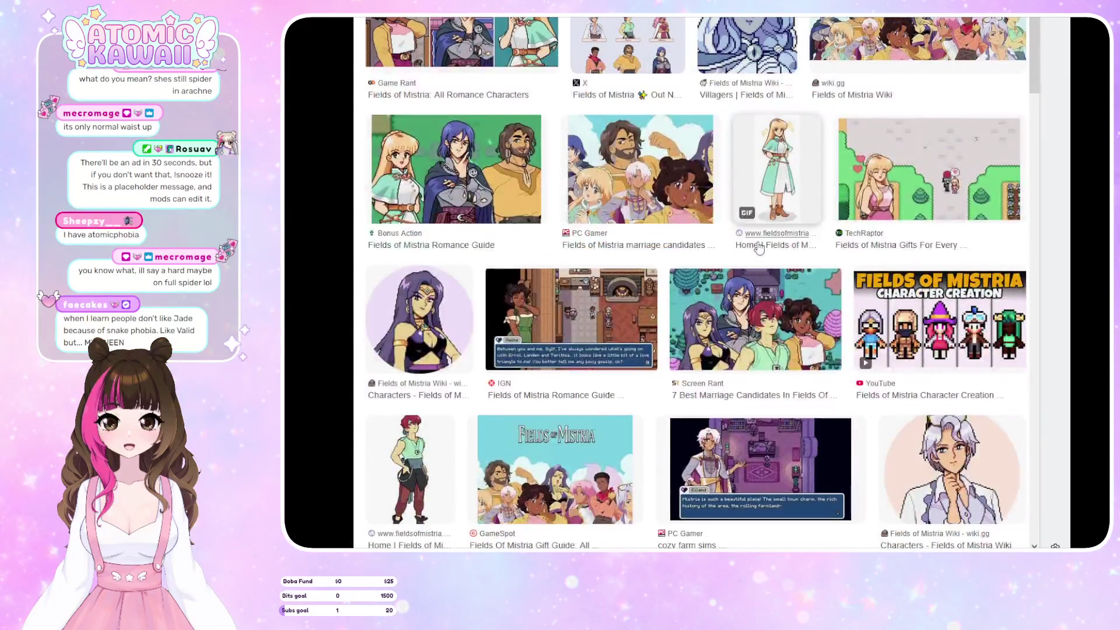
pyautogui.scroll(-3, 758, 248)
pyautogui.scroll(-5, 758, 248)
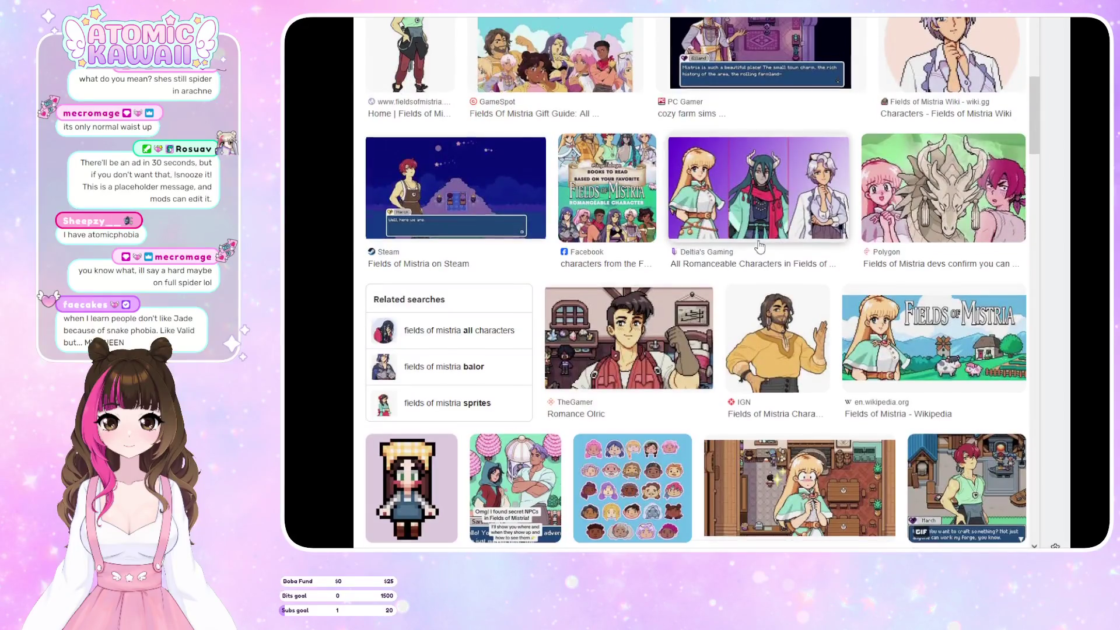
pyautogui.scroll(15, 471, 92)
# Switch to web results, open the wiki's Characters page, and select Celine
pyautogui.click(425, 34)
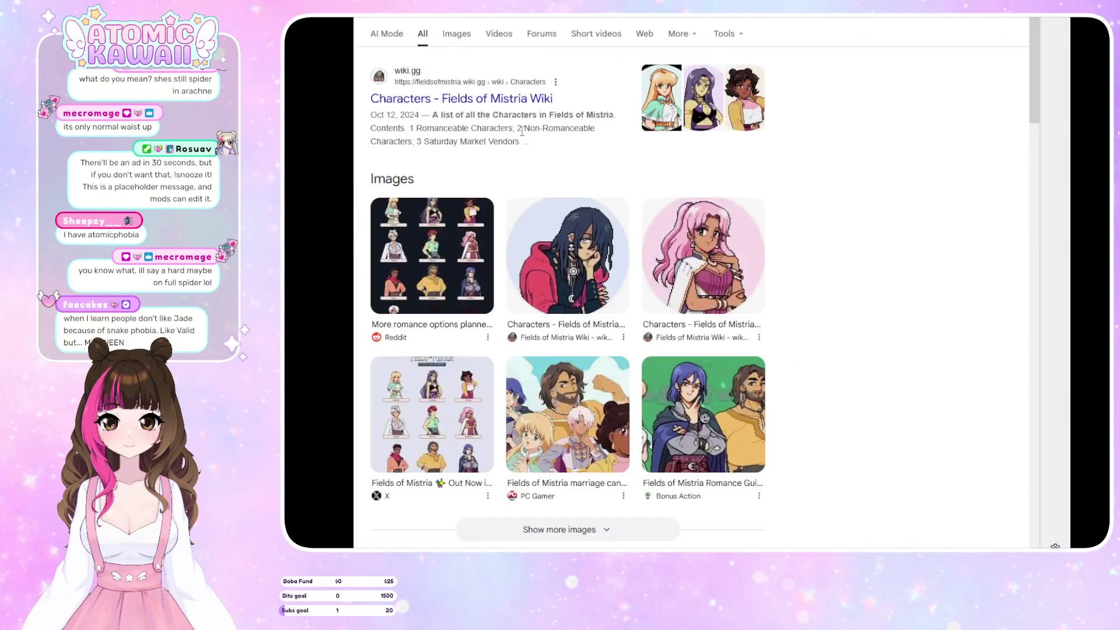
pyautogui.click(435, 100)
pyautogui.scroll(-3, 645, 142)
pyautogui.scroll(-1, 646, 142)
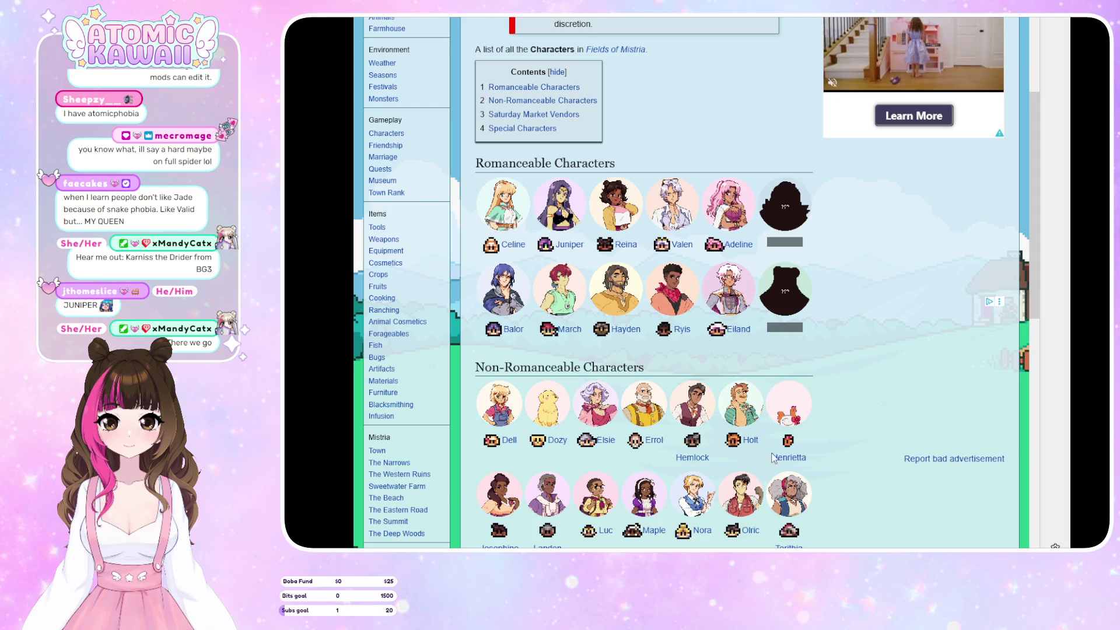
pyautogui.click(509, 226)
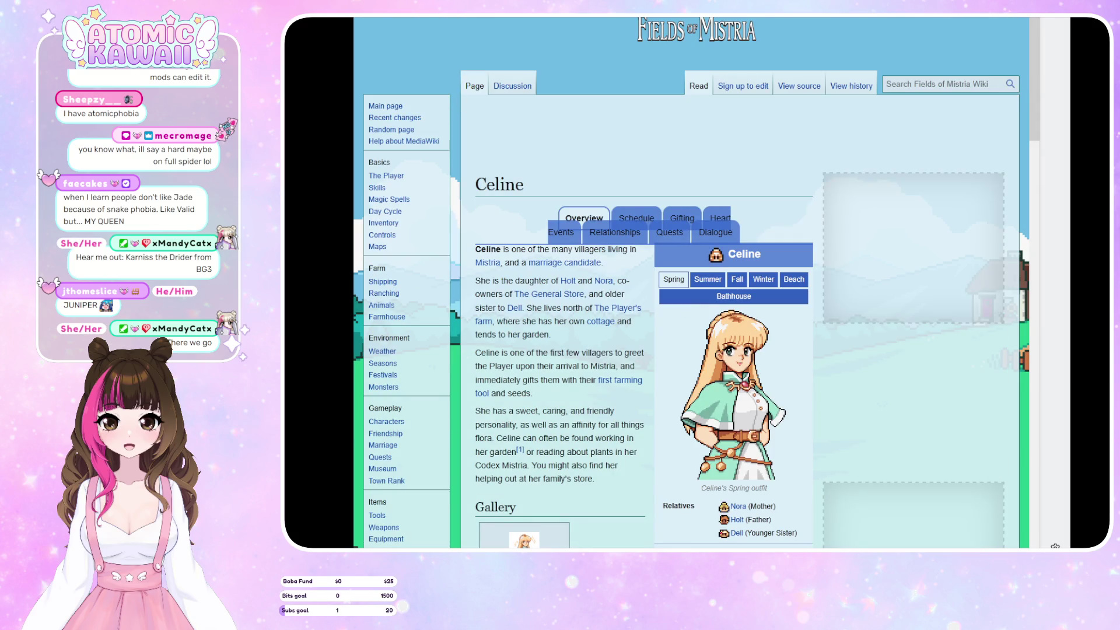
# Return to the Characters list and scroll through the character portraits
pyautogui.hotkey('alt', 'Left')
pyautogui.scroll(-3, 799, 145)
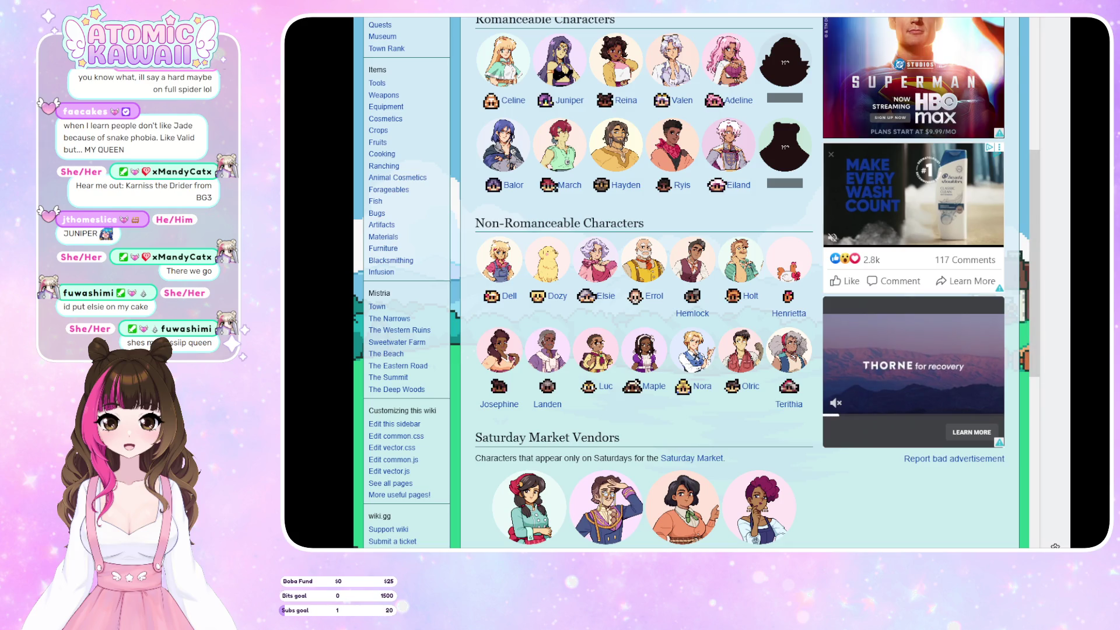
pyautogui.scroll(-2, 681, 114)
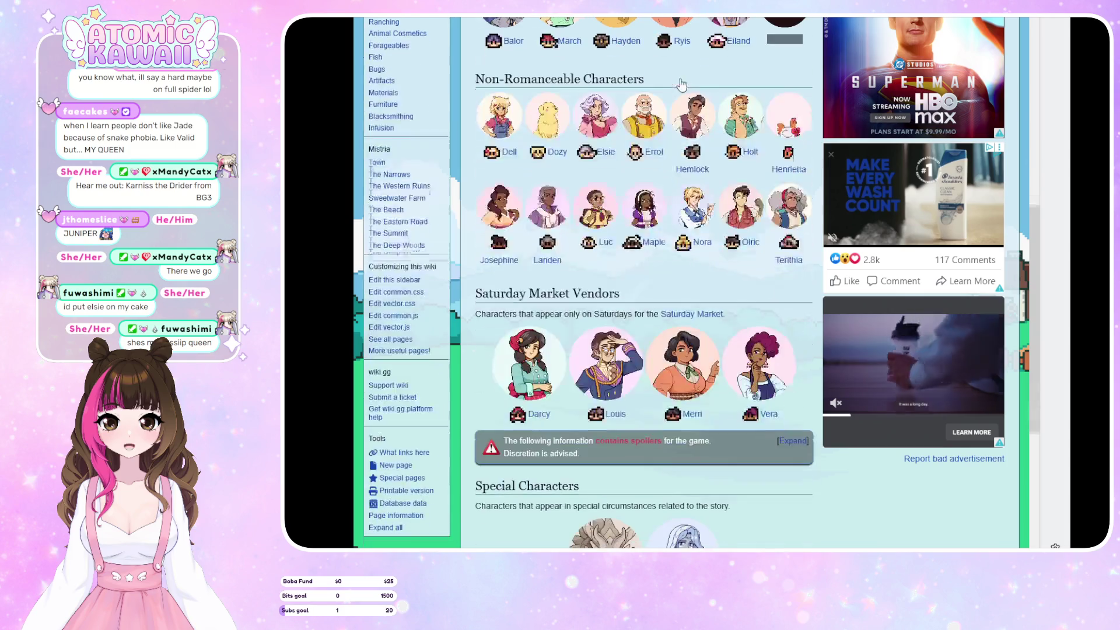
pyautogui.scroll(4, 681, 115)
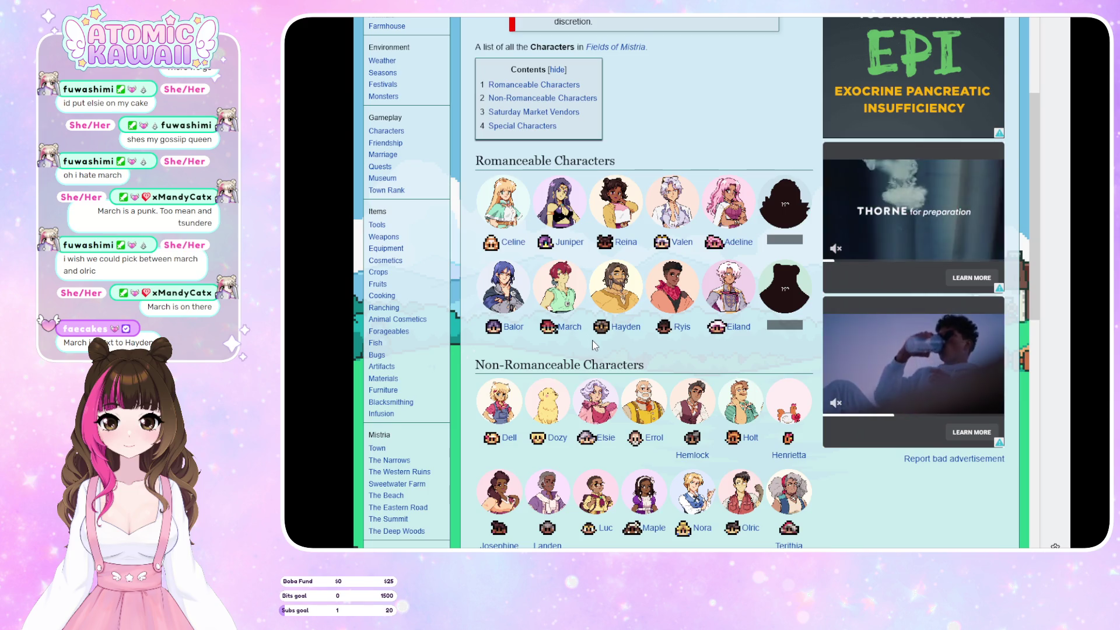
# Reopen Celine's page and enlarge the 'Celine's sparkling self' gallery image
pyautogui.click(502, 219)
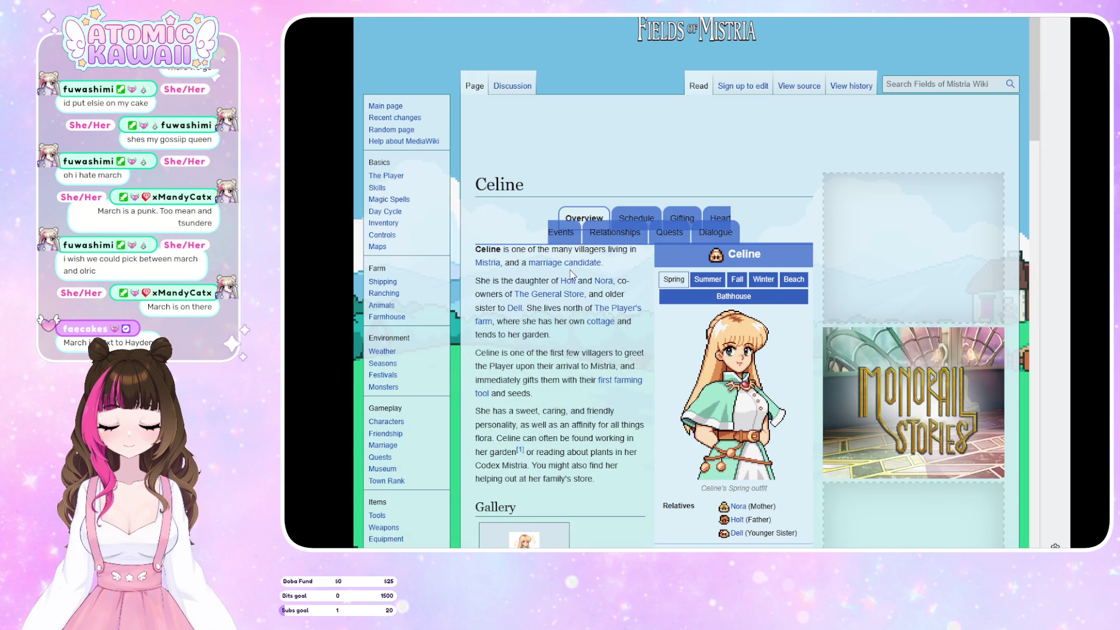
pyautogui.scroll(-6, 584, 274)
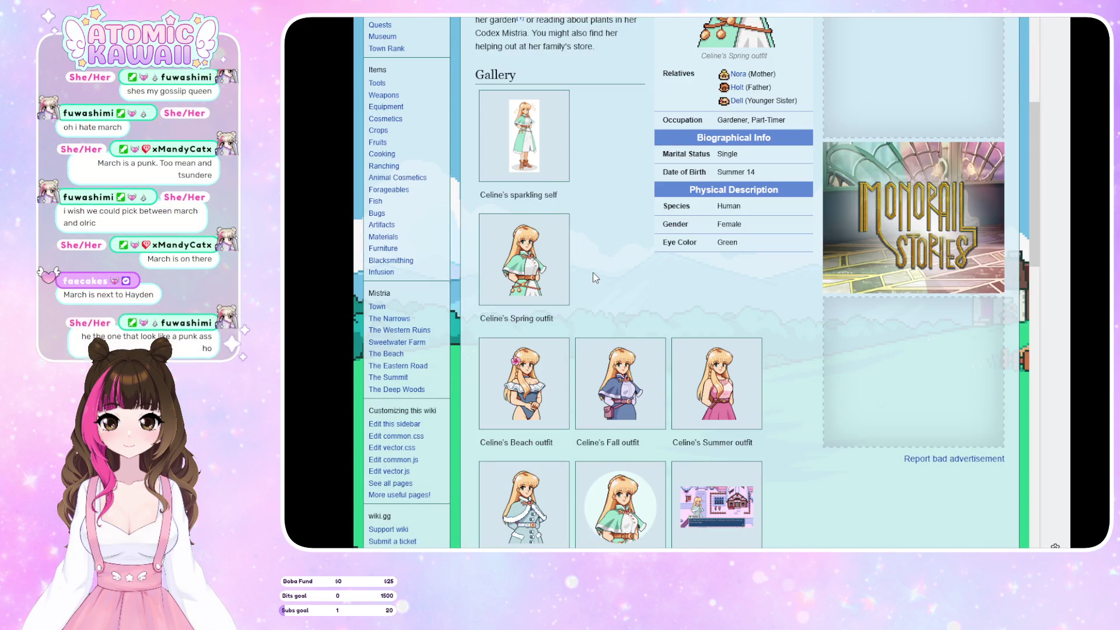
pyautogui.scroll(-10, 593, 277)
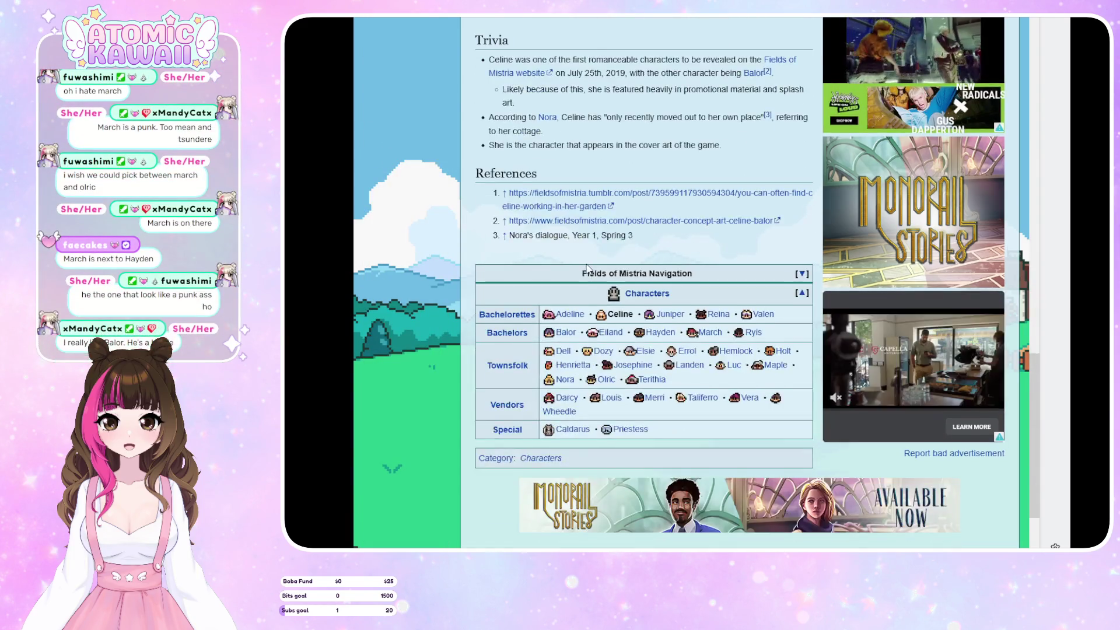
pyautogui.scroll(-2, 587, 269)
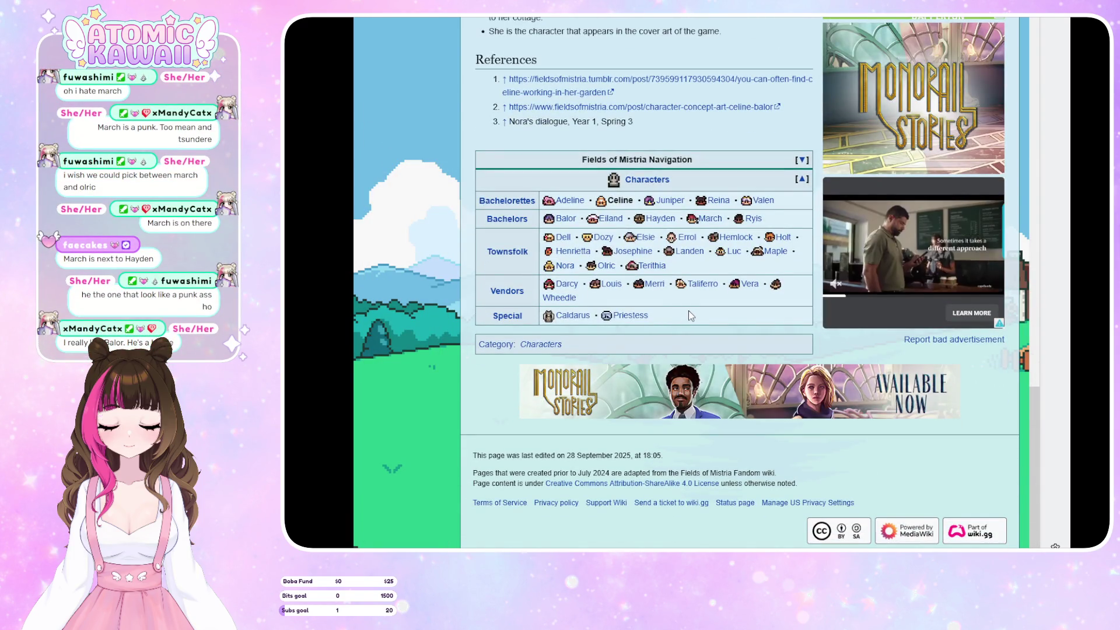
pyautogui.scroll(12, 694, 313)
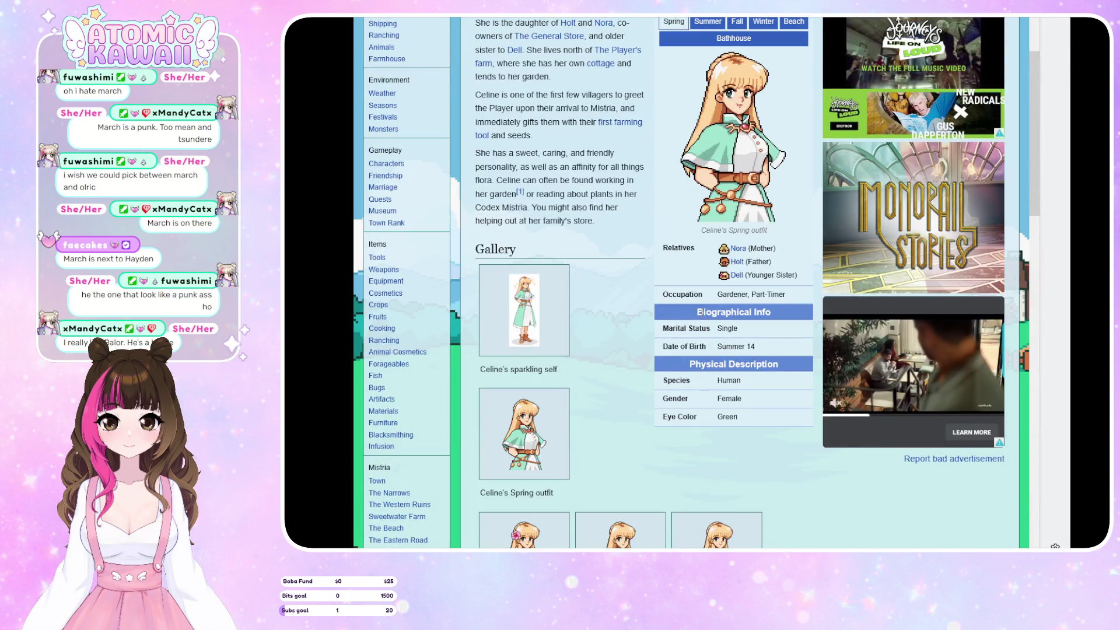
pyautogui.click(529, 313)
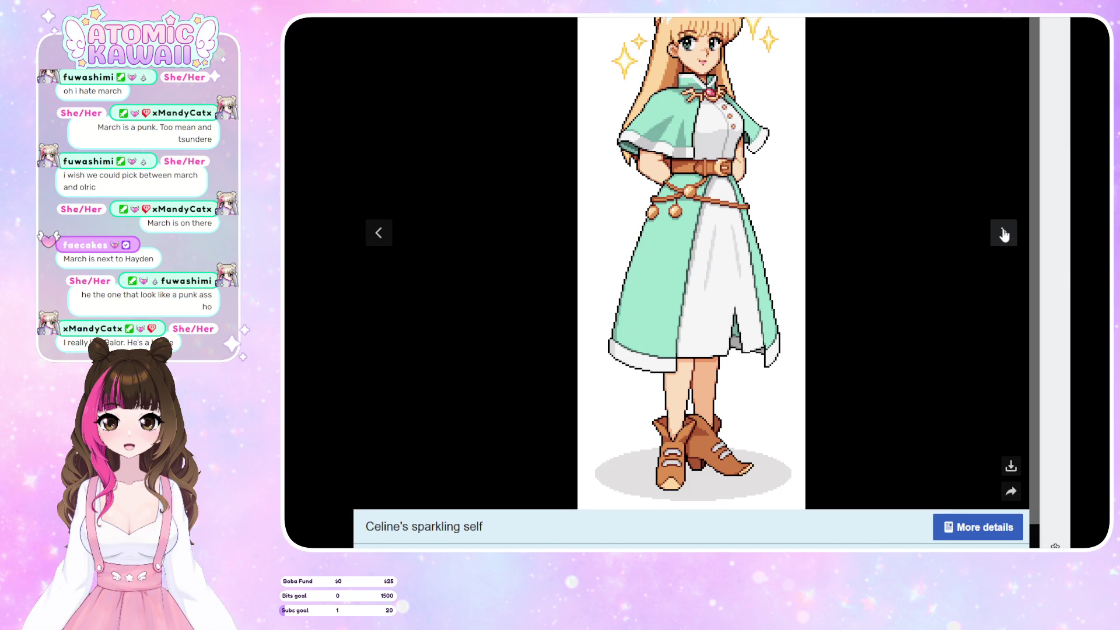
# Page through Celine's Beach, Fall, Summer, Winter, Icon and talking-in-Winter images
pyautogui.click(1004, 233)
pyautogui.click(1003, 233)
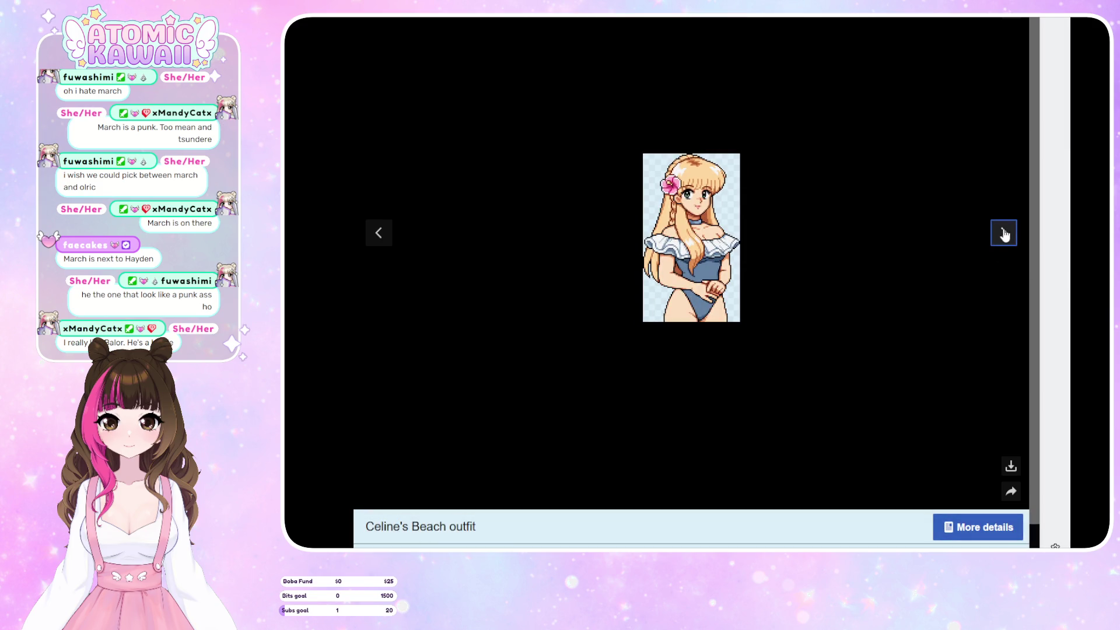
pyautogui.click(1004, 233)
pyautogui.click(1003, 232)
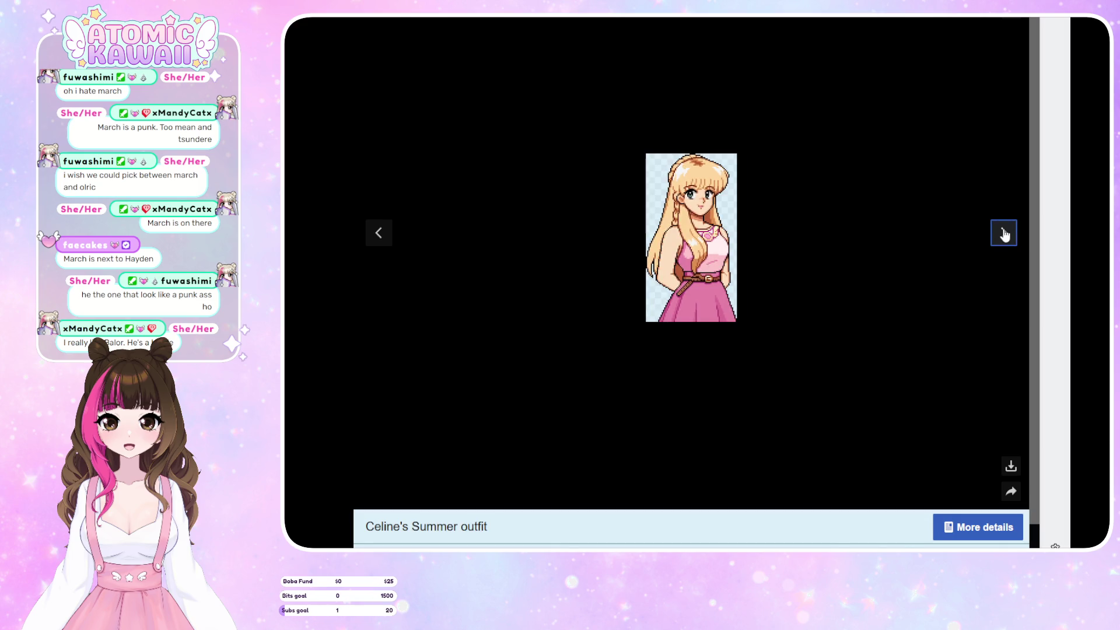
pyautogui.click(1004, 234)
pyautogui.click(1005, 234)
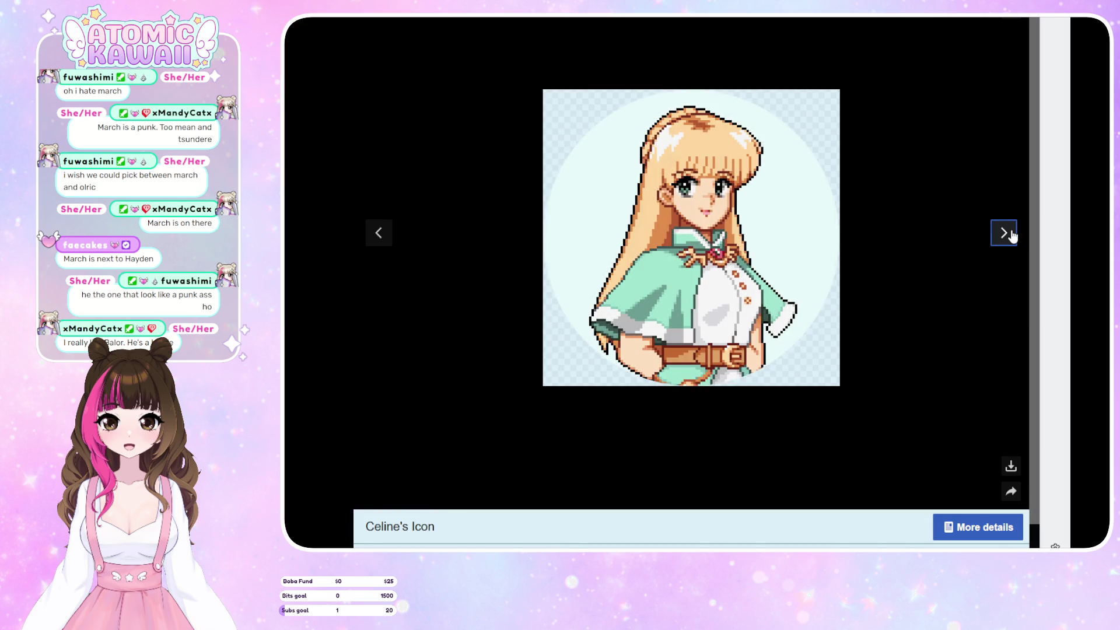
pyautogui.click(1005, 234)
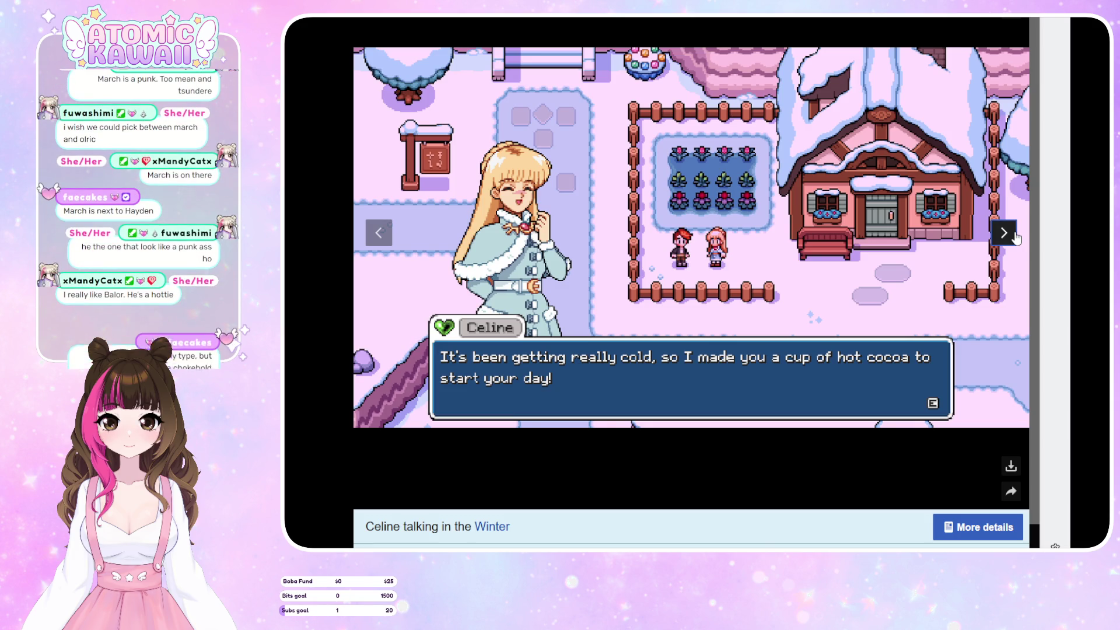
# Close the image viewer and go back to the Characters list
pyautogui.press('Escape')
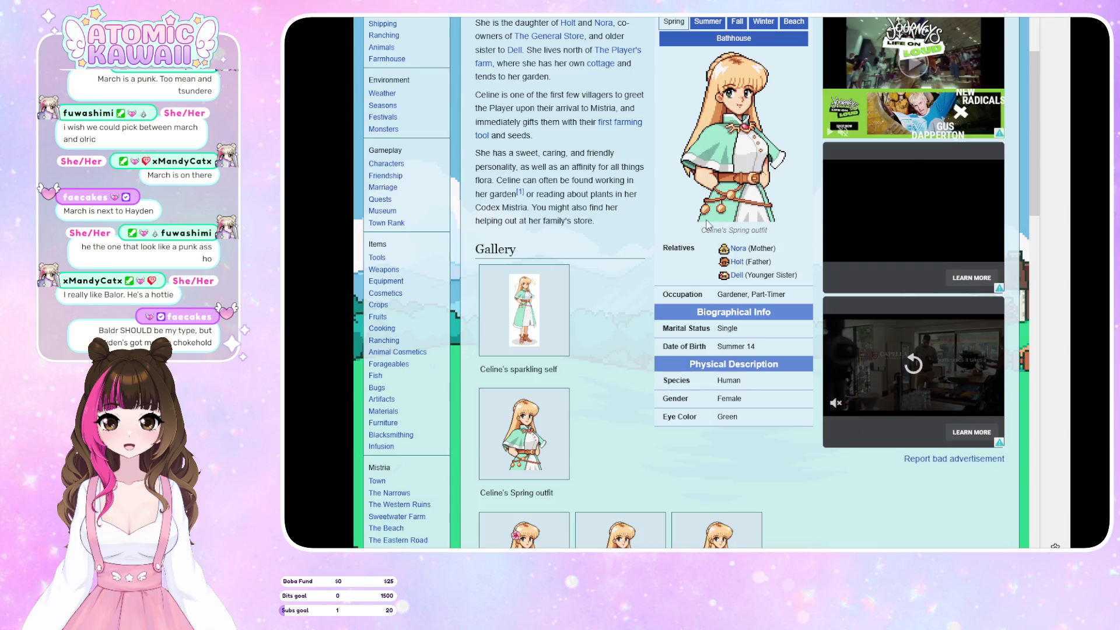
pyautogui.scroll(3, 699, 205)
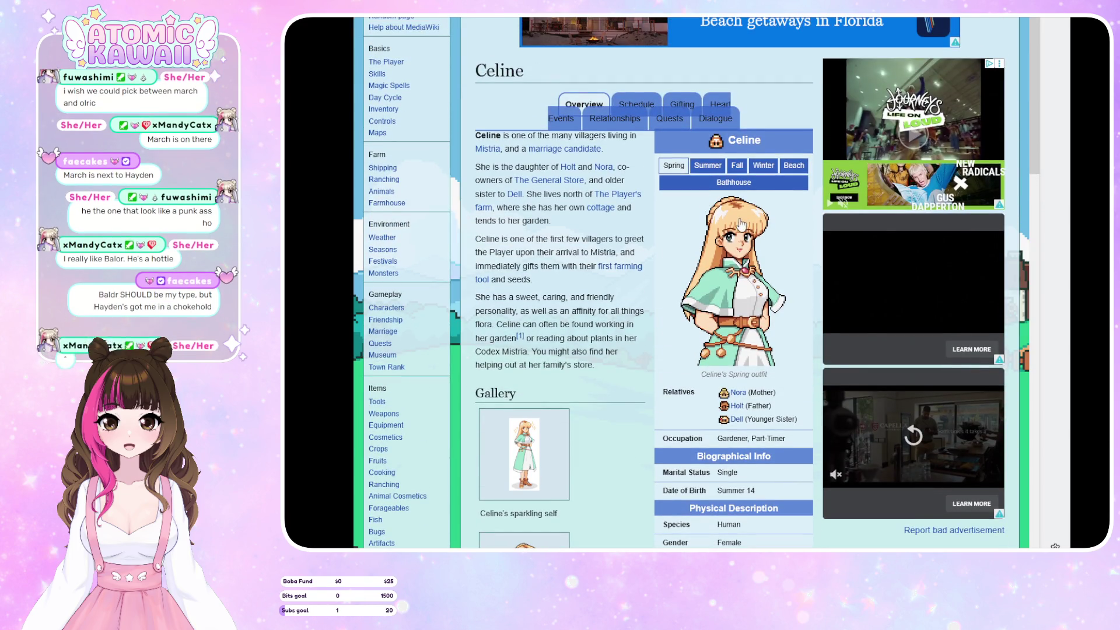
pyautogui.hotkey('alt', 'Left')
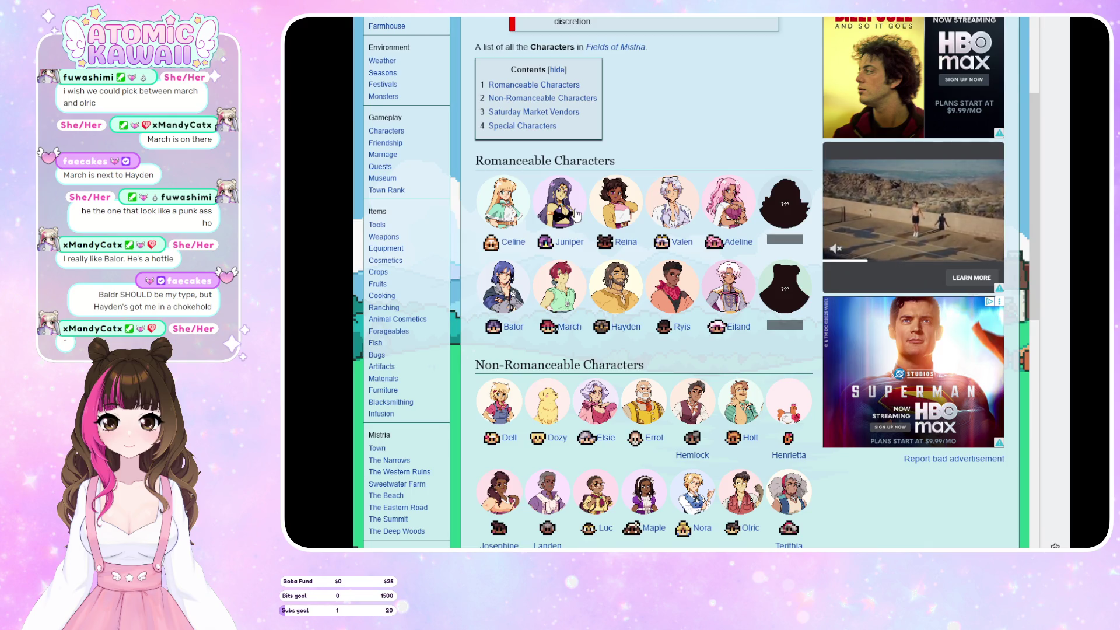
# Open Juniper's page and enlarge her Spring outfit gallery image
pyautogui.click(576, 213)
pyautogui.scroll(-5, 764, 215)
pyautogui.scroll(-3, 762, 215)
pyautogui.click(516, 149)
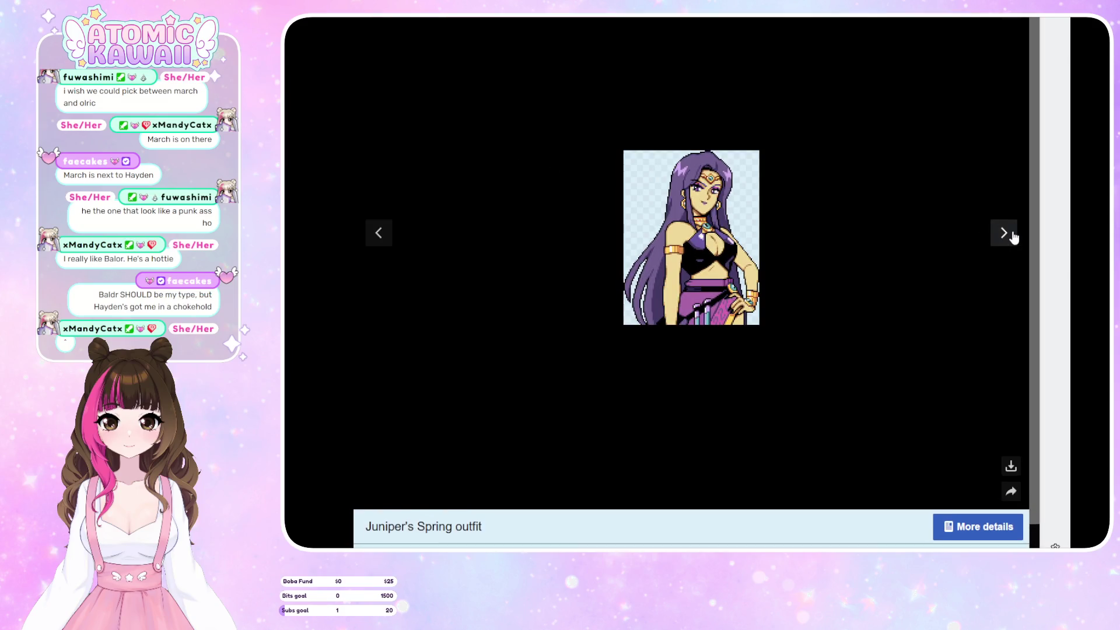
# Page through Juniper's Fall, Beach, Summer, Winter, Icon and in-game Summer images, then close the viewer
pyautogui.click(1011, 236)
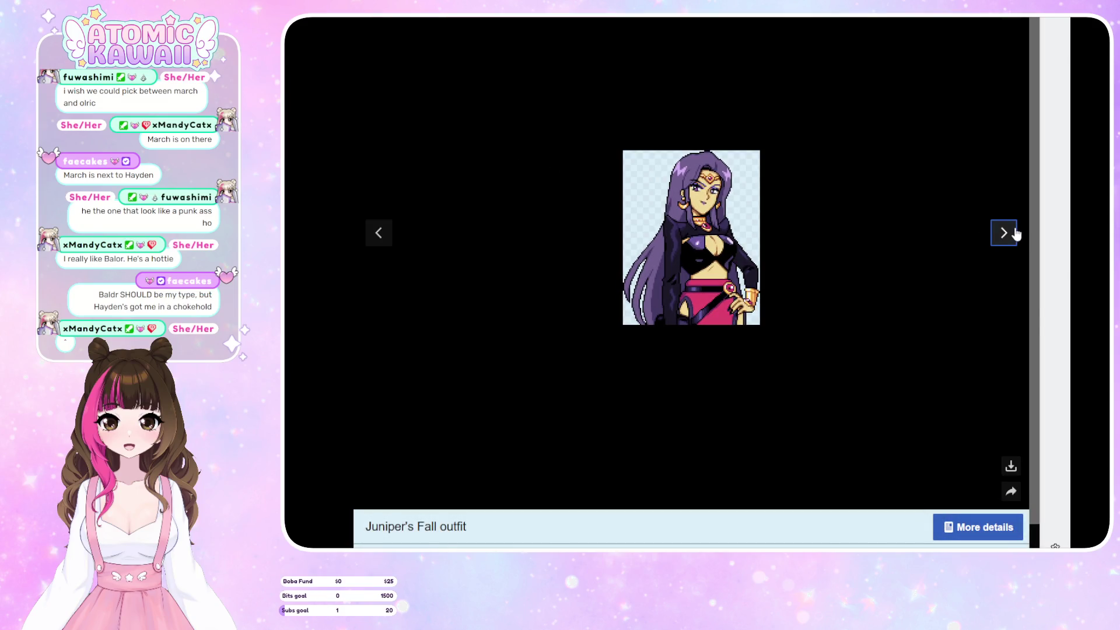
pyautogui.click(1015, 234)
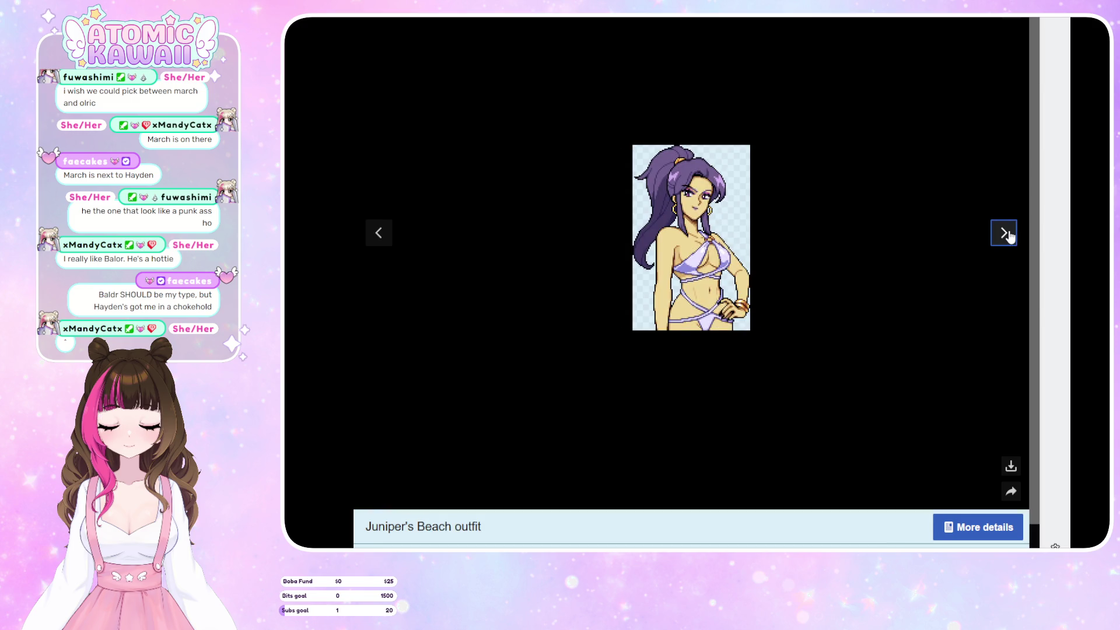
pyautogui.click(1009, 237)
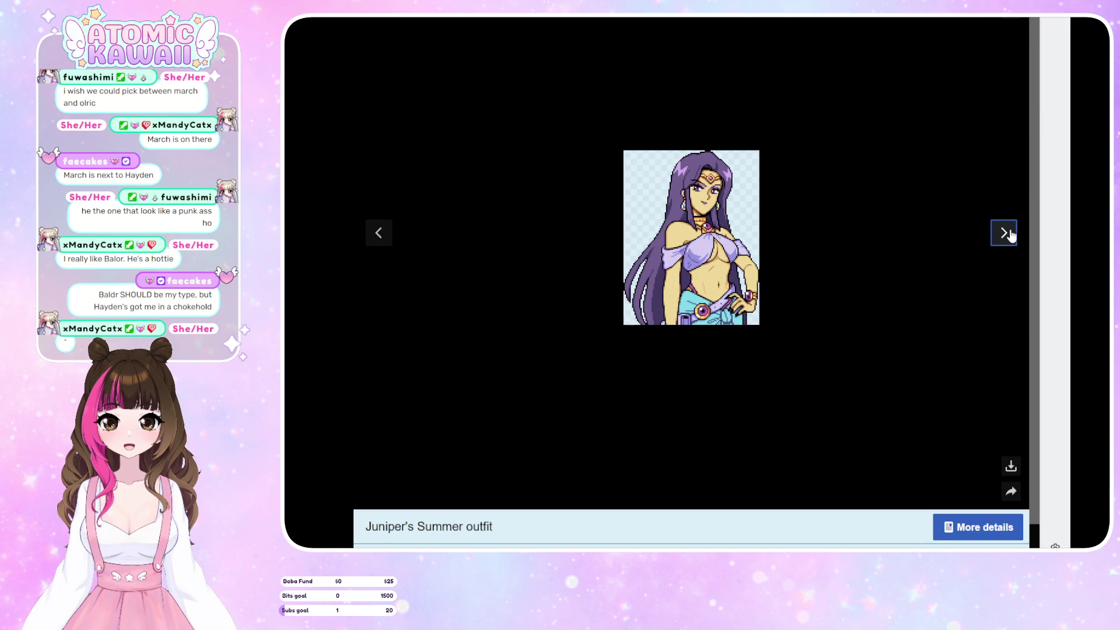
pyautogui.click(1010, 236)
pyautogui.click(1010, 234)
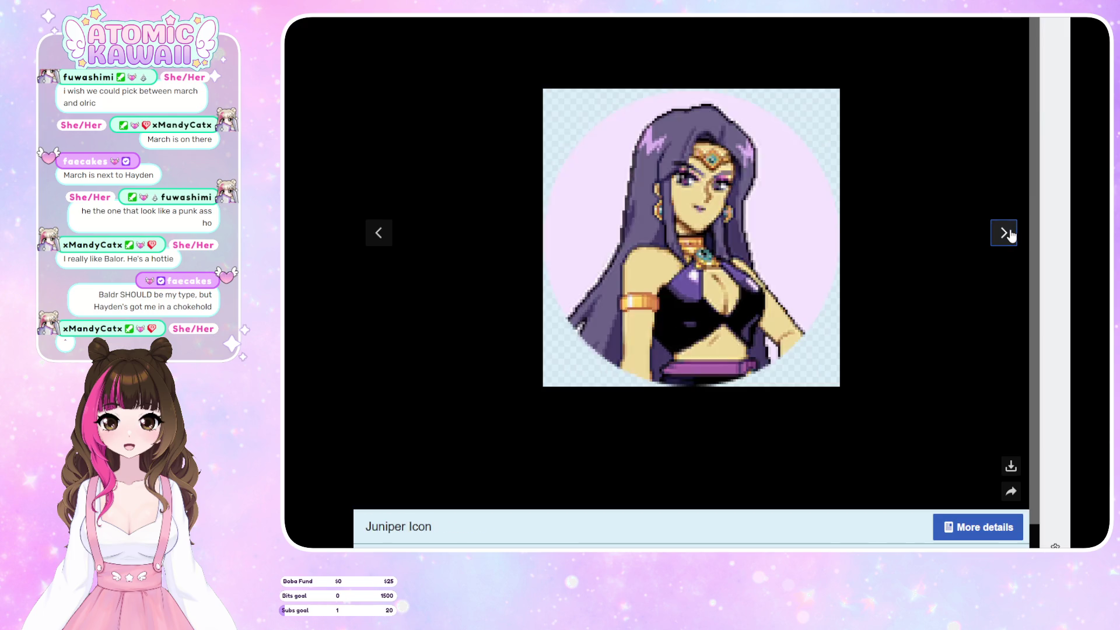
pyautogui.click(1011, 234)
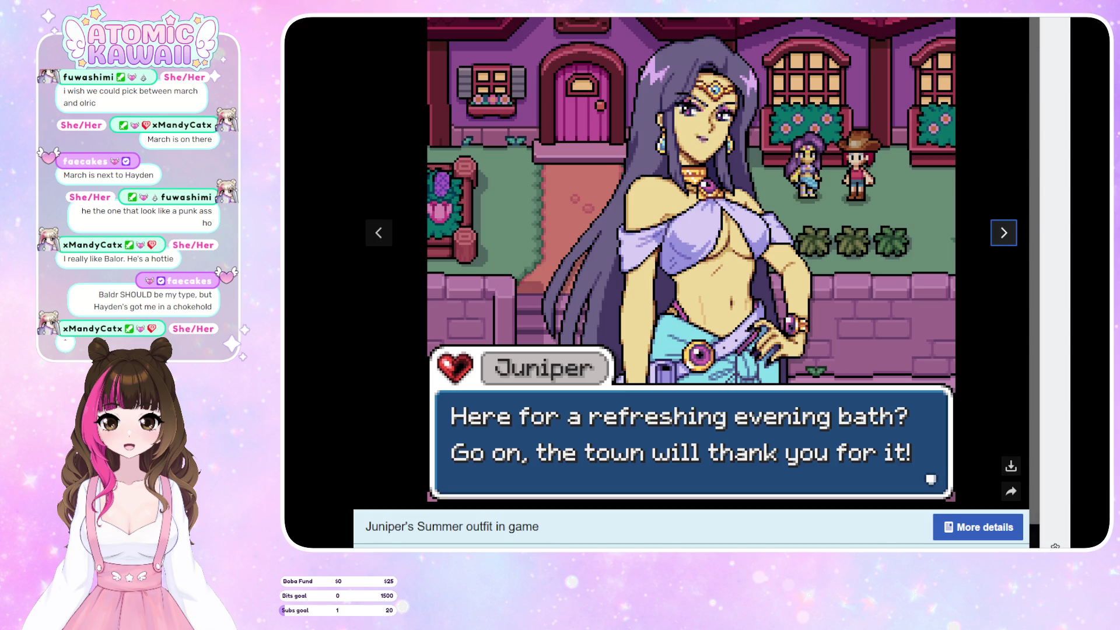
pyautogui.press('Escape')
# View Juniper's key art appearance, then return to the Characters list
pyautogui.scroll(-10, 907, 205)
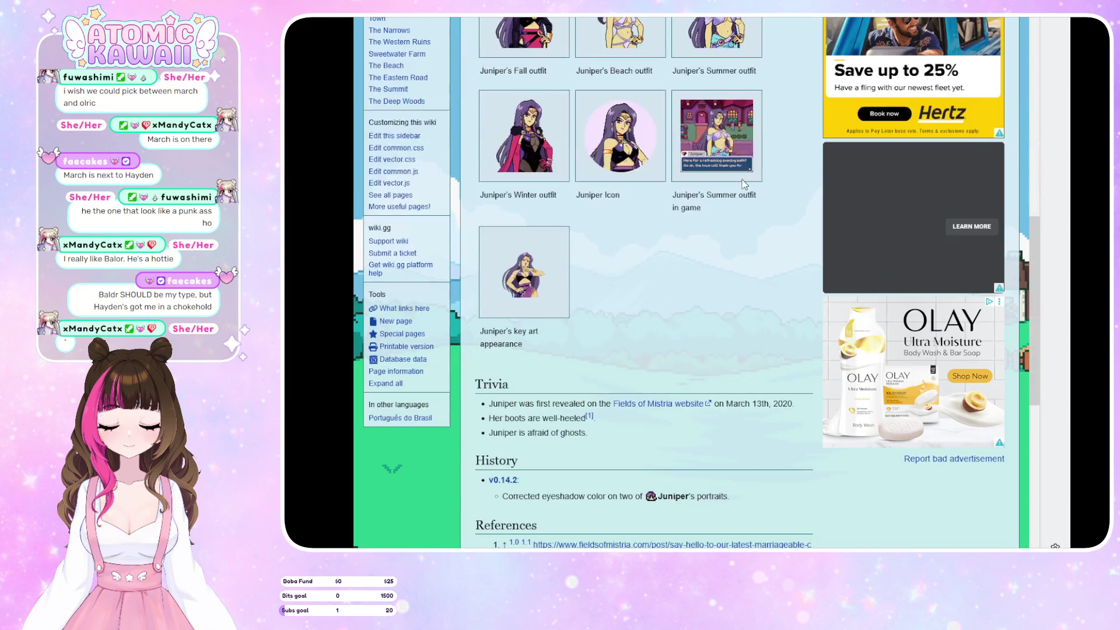
pyautogui.click(500, 277)
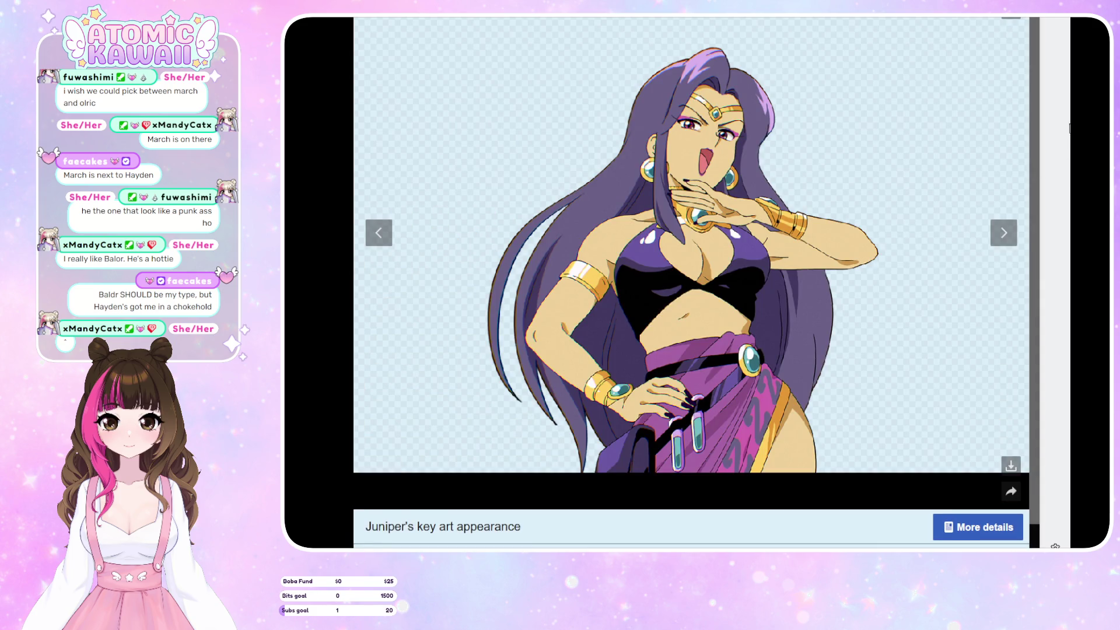
pyautogui.press('Escape')
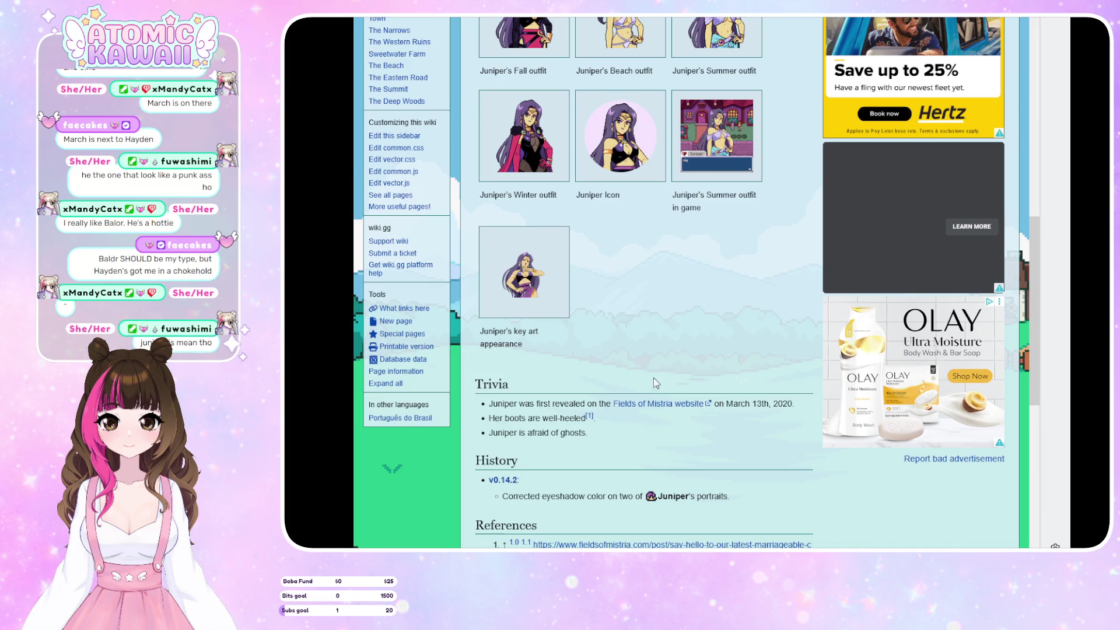
pyautogui.scroll(-5, 630, 218)
pyautogui.scroll(15, 629, 218)
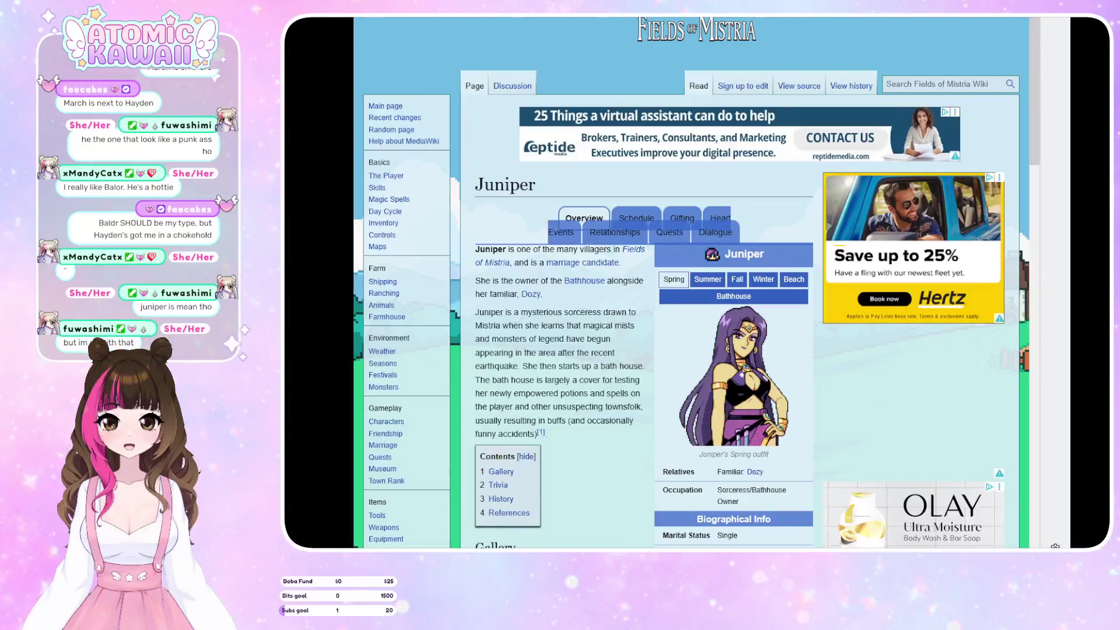
pyautogui.hotkey('alt', 'Left')
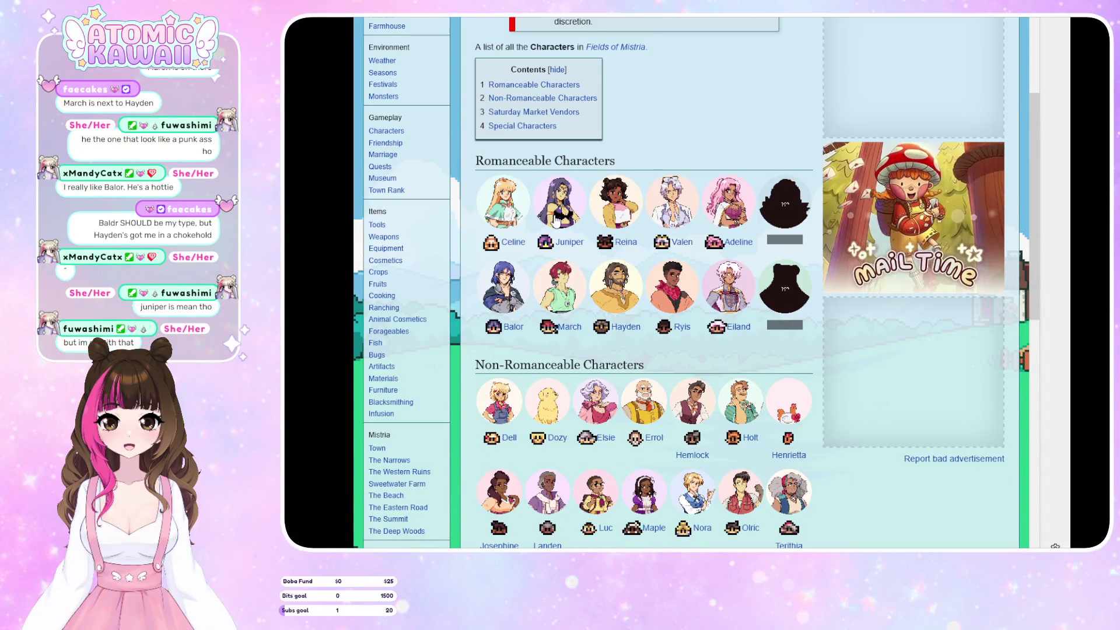
pyautogui.click(637, 206)
pyautogui.scroll(-5, 717, 169)
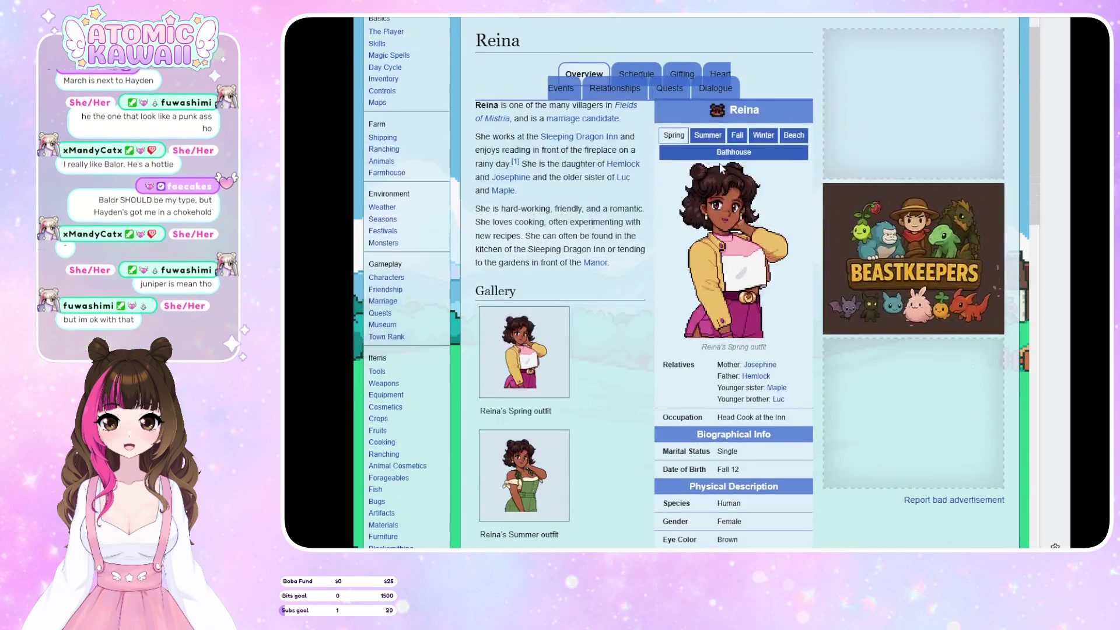
pyautogui.scroll(-7, 725, 184)
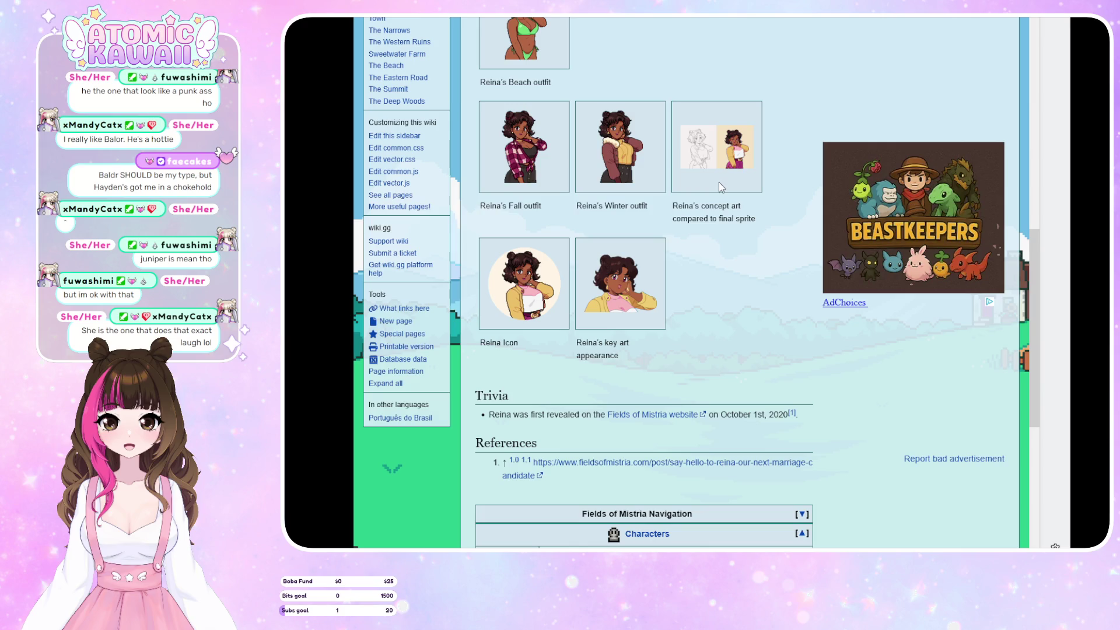
pyautogui.scroll(5, 719, 184)
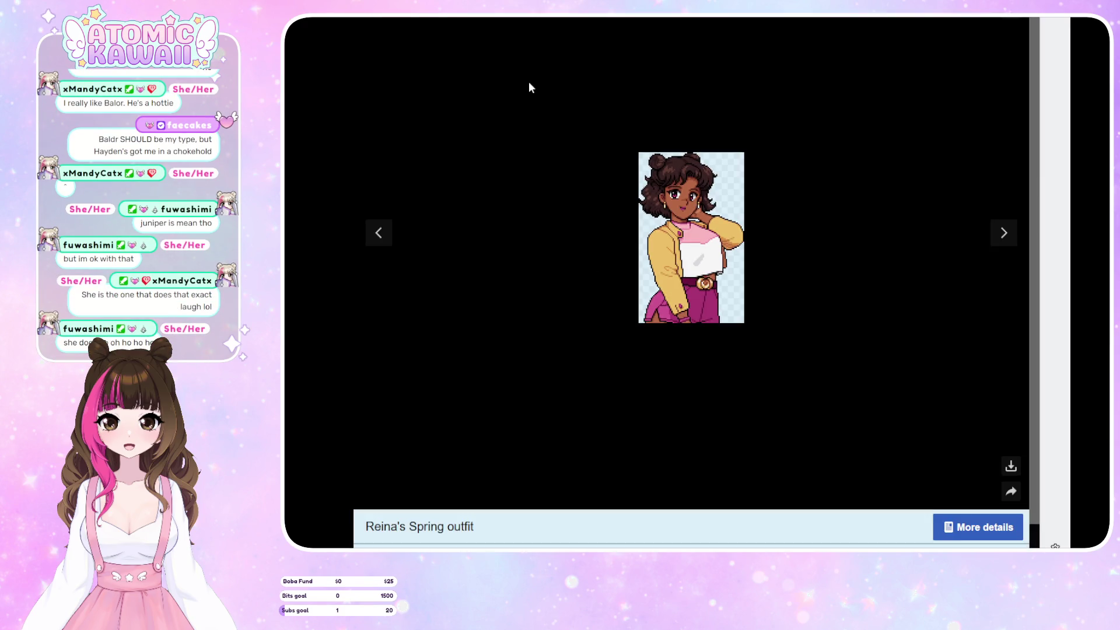
pyautogui.click(528, 83)
pyautogui.click(1005, 234)
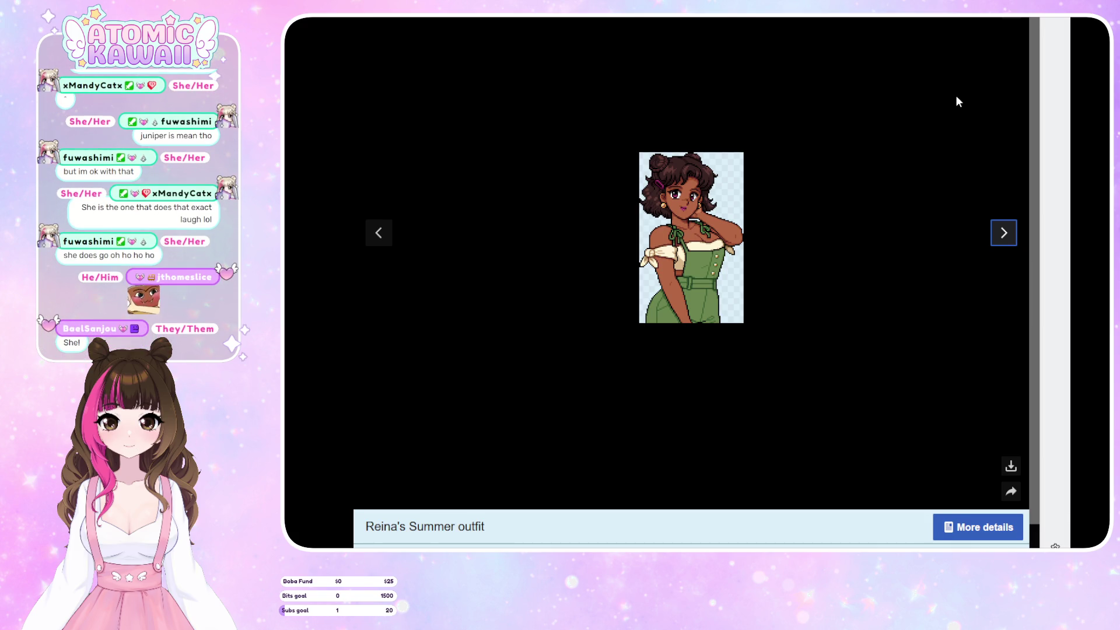
pyautogui.click(1003, 233)
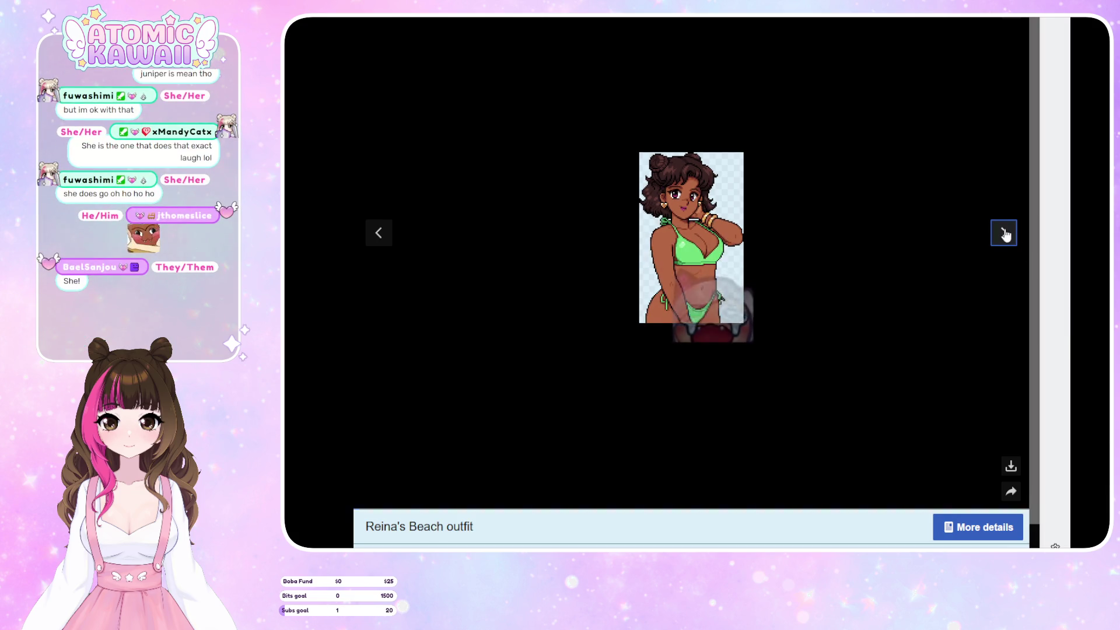
pyautogui.click(1004, 233)
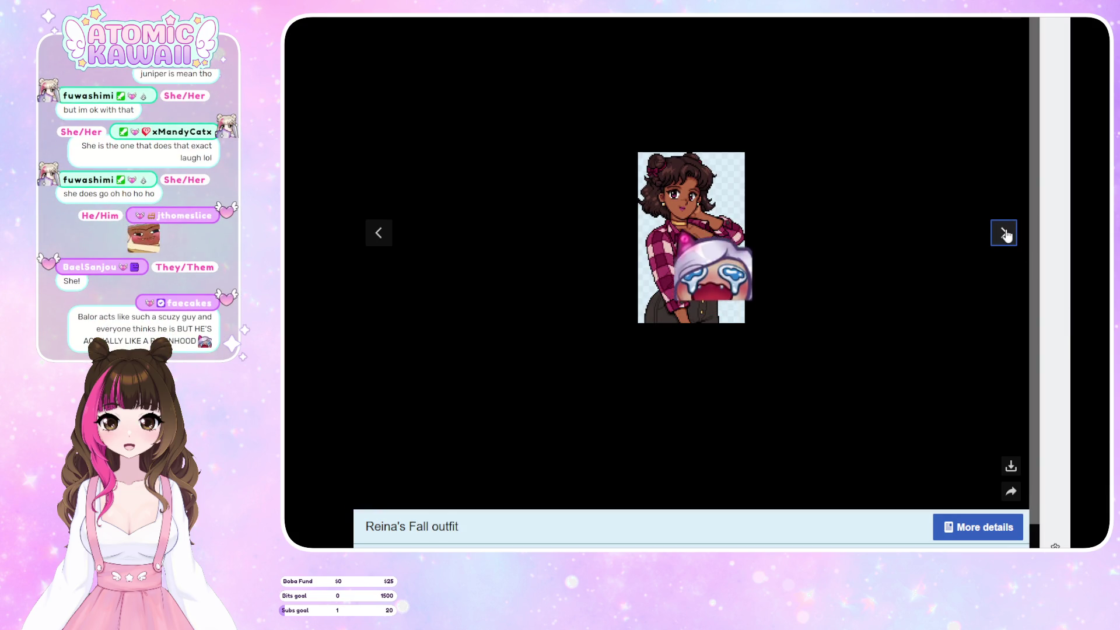
pyautogui.click(1007, 237)
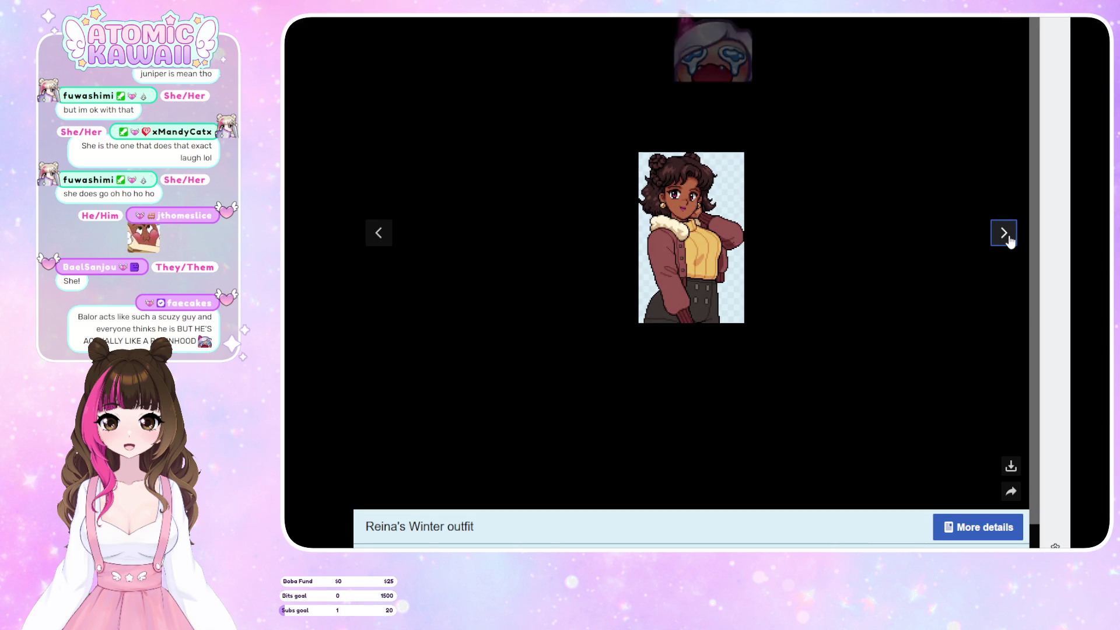
pyautogui.click(1004, 234)
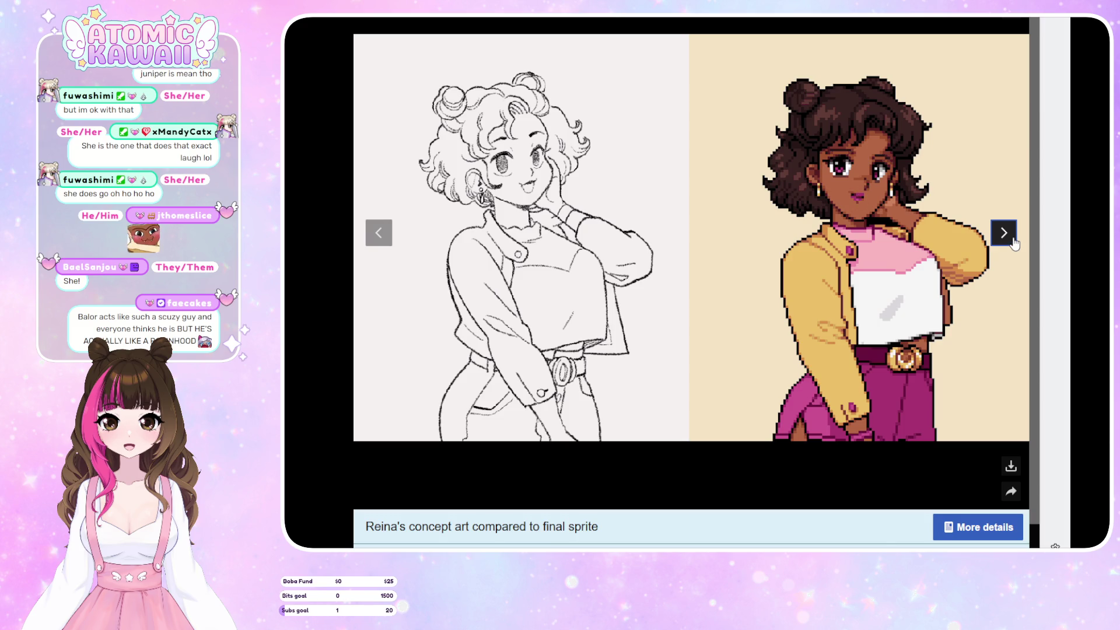
pyautogui.click(1006, 235)
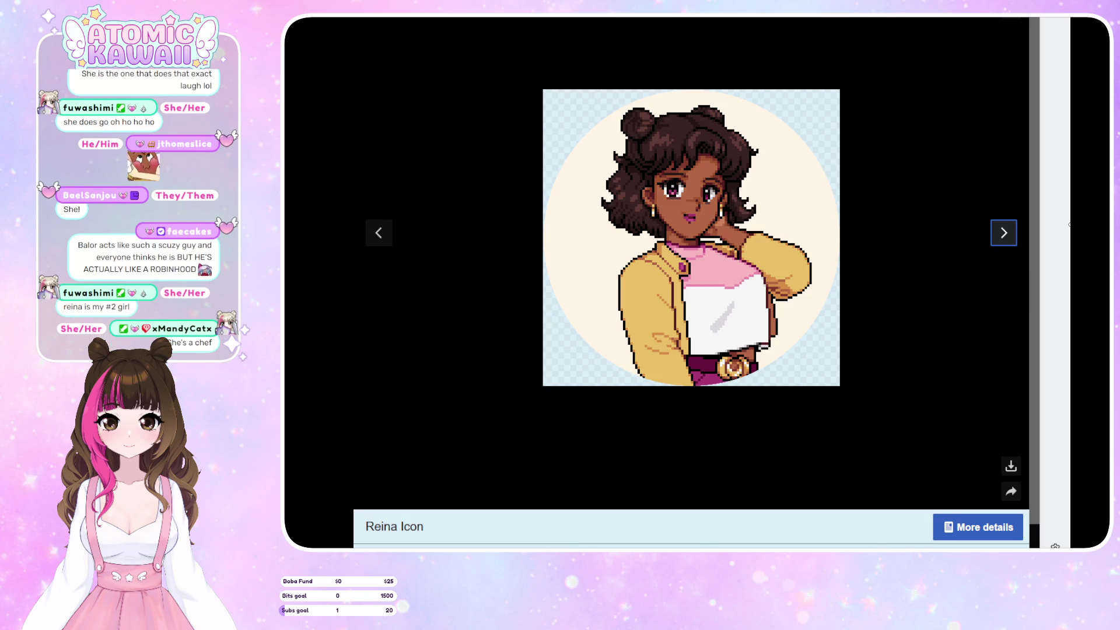
pyautogui.click(1002, 245)
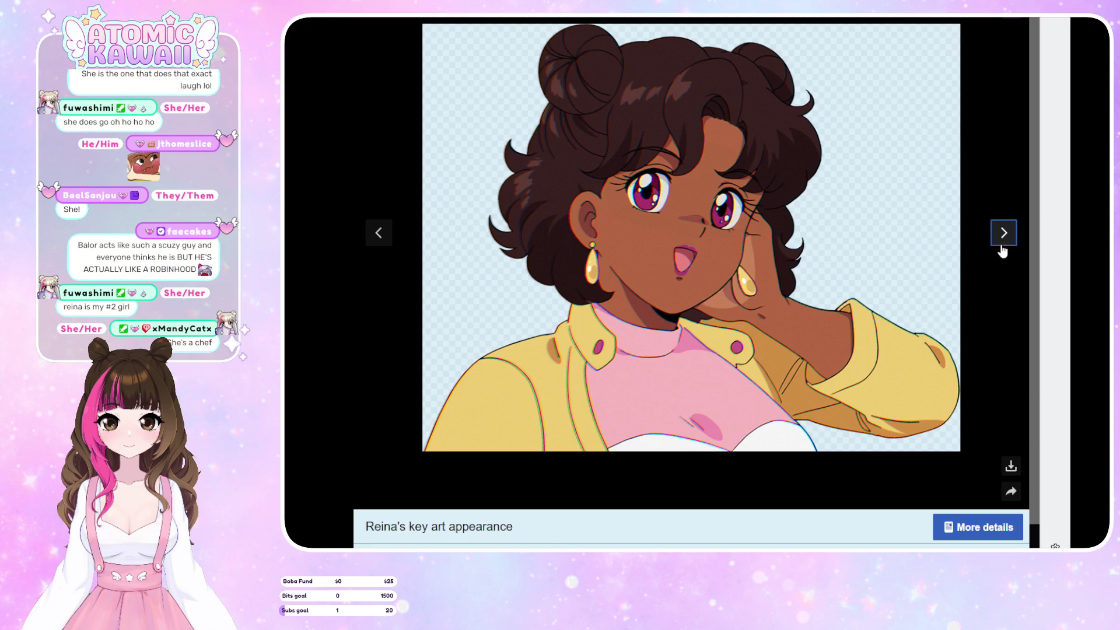
pyautogui.click(1001, 249)
pyautogui.click(1002, 248)
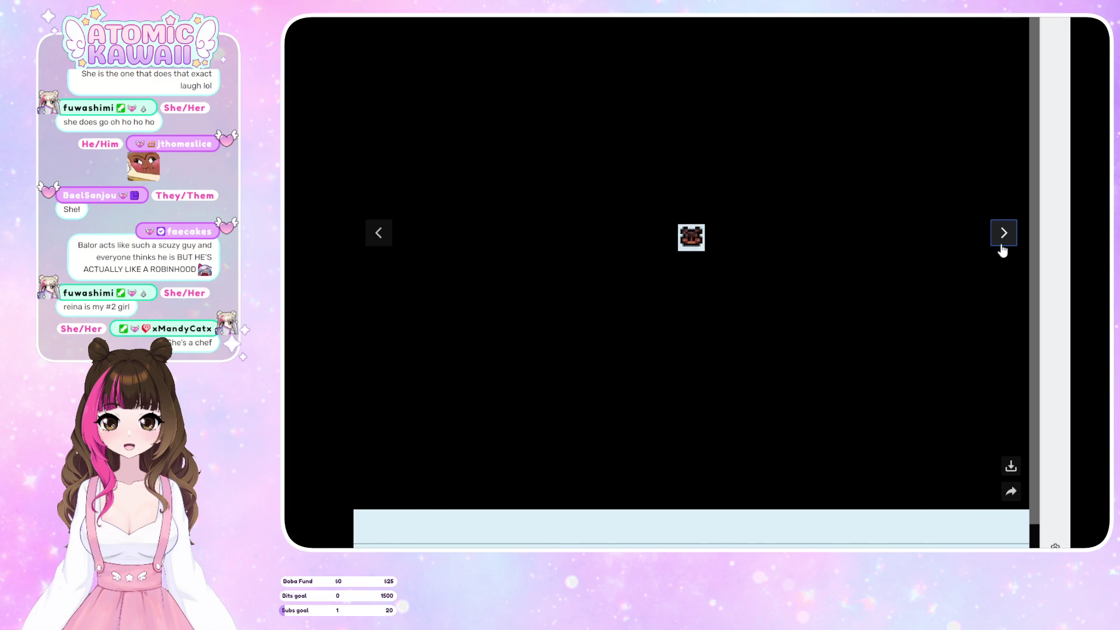
pyautogui.press('Escape')
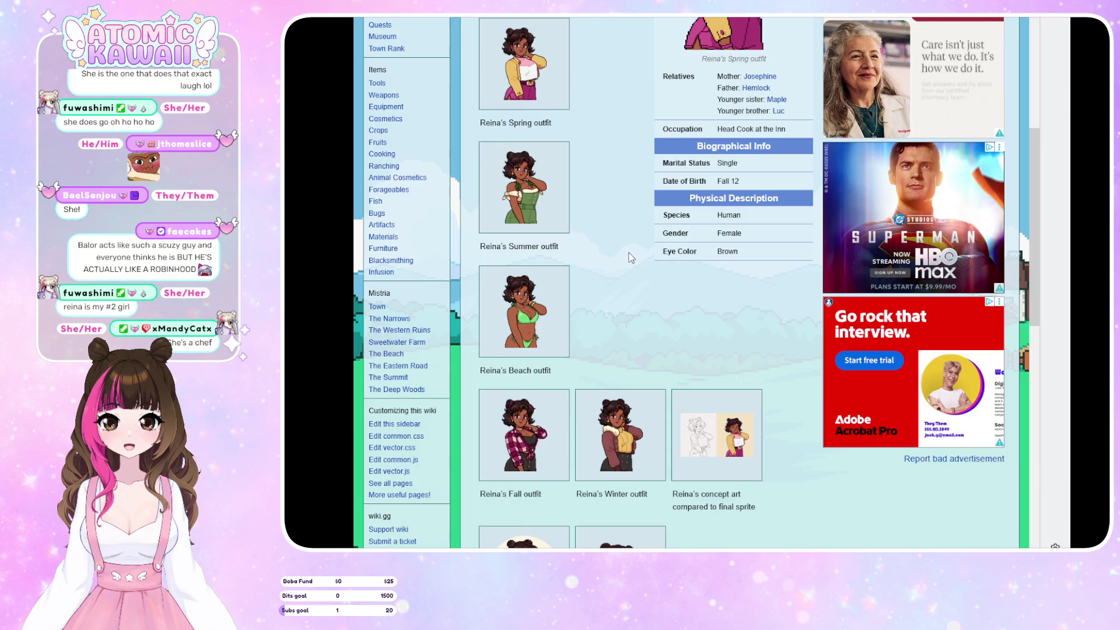
pyautogui.scroll(3, 588, 127)
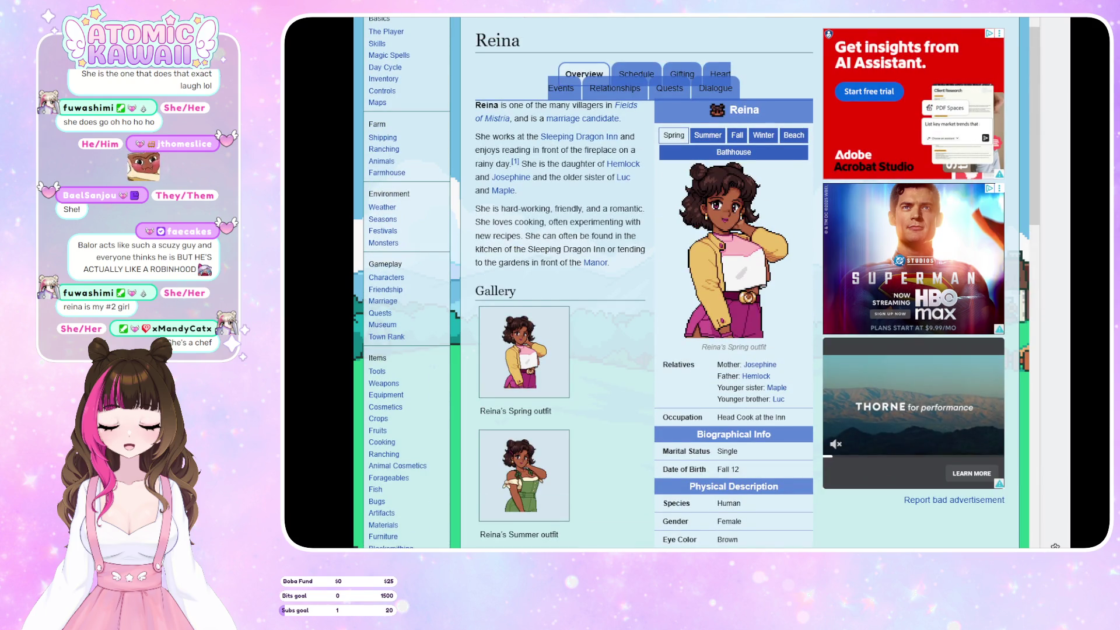
pyautogui.hotkey('alt', 'Left')
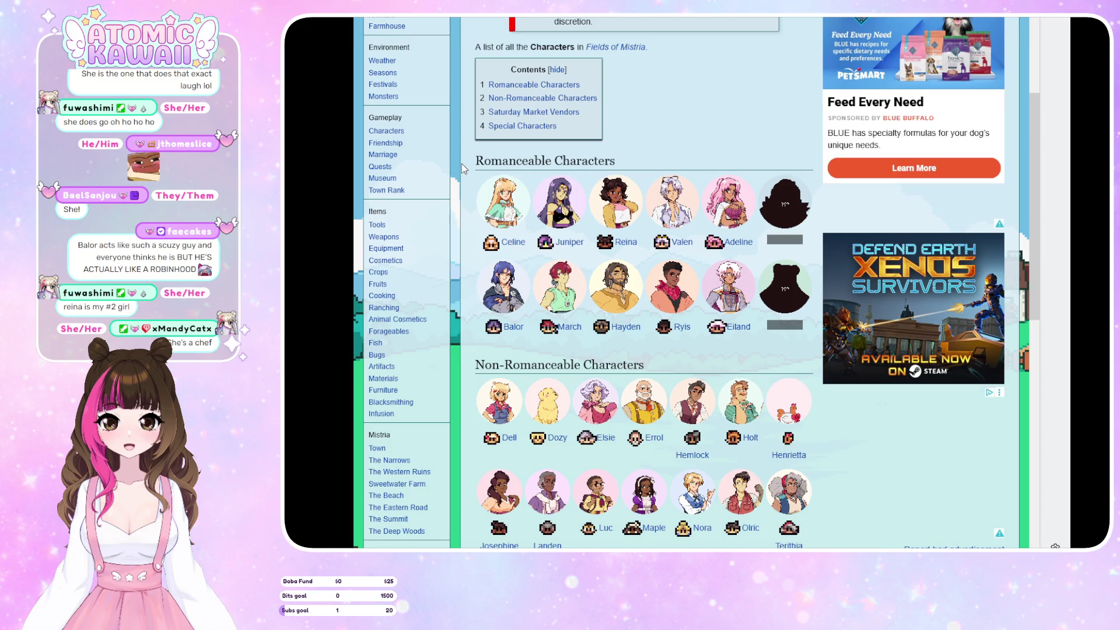
# Open Valen's article and enlarge his Spring Outfit image
pyautogui.click(674, 199)
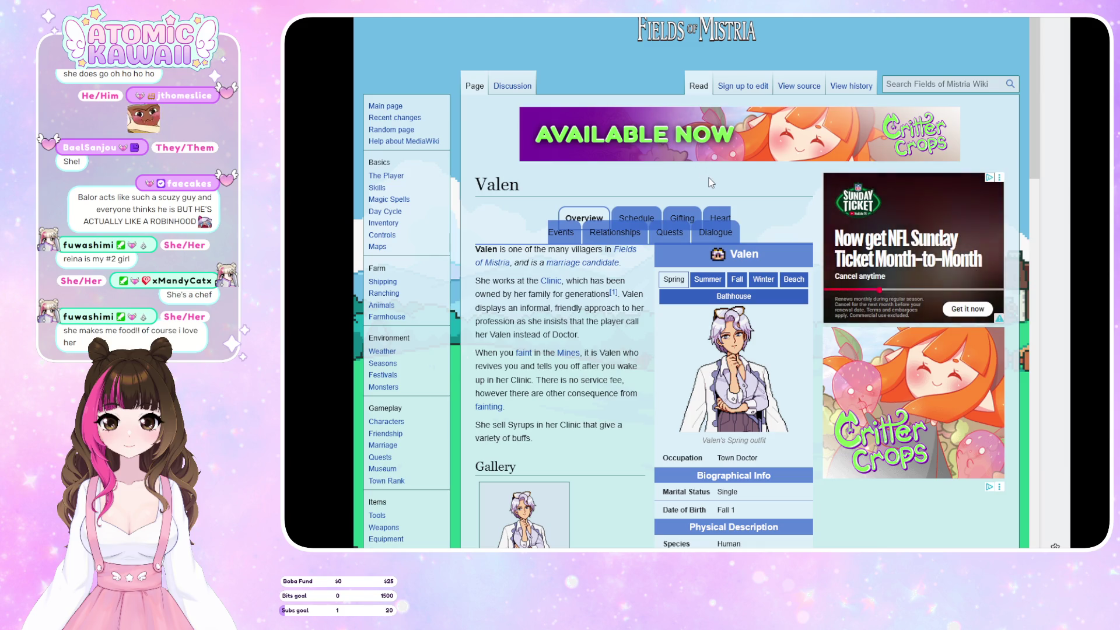
pyautogui.scroll(-5, 713, 182)
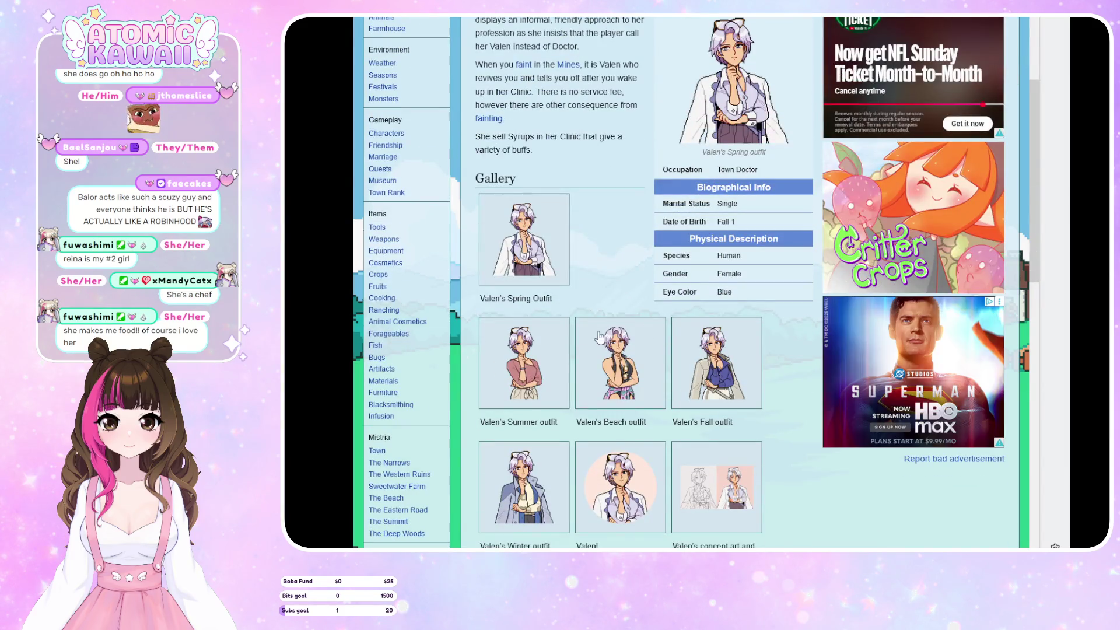
pyautogui.click(526, 264)
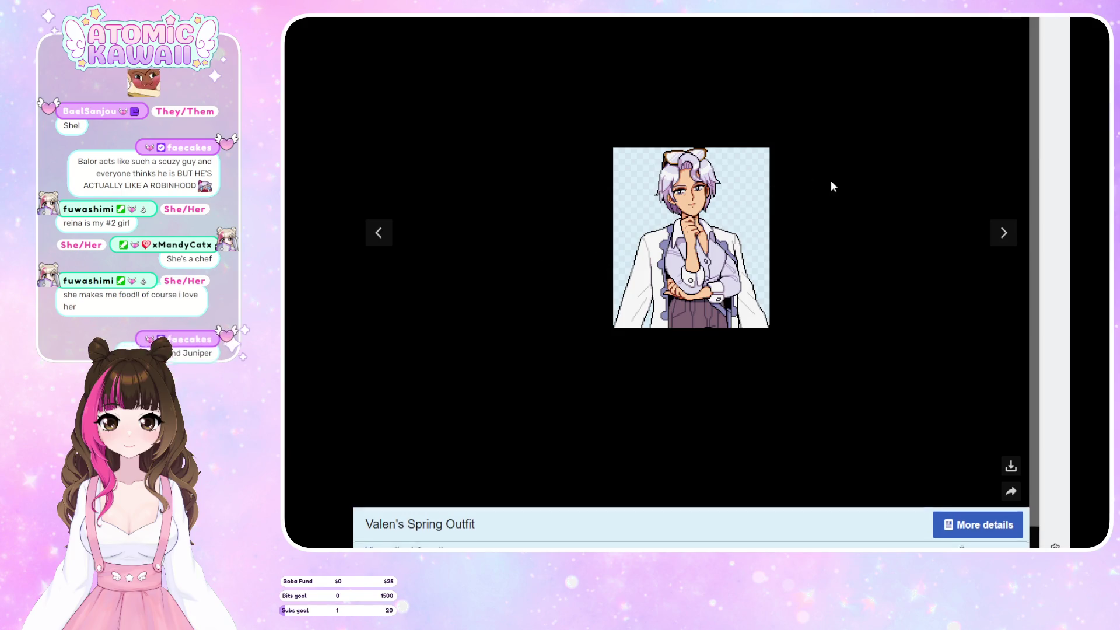
# Page through Valen's Summer, Beach, Fall, Winter, portrait, concept art and key art images
pyautogui.click(1005, 236)
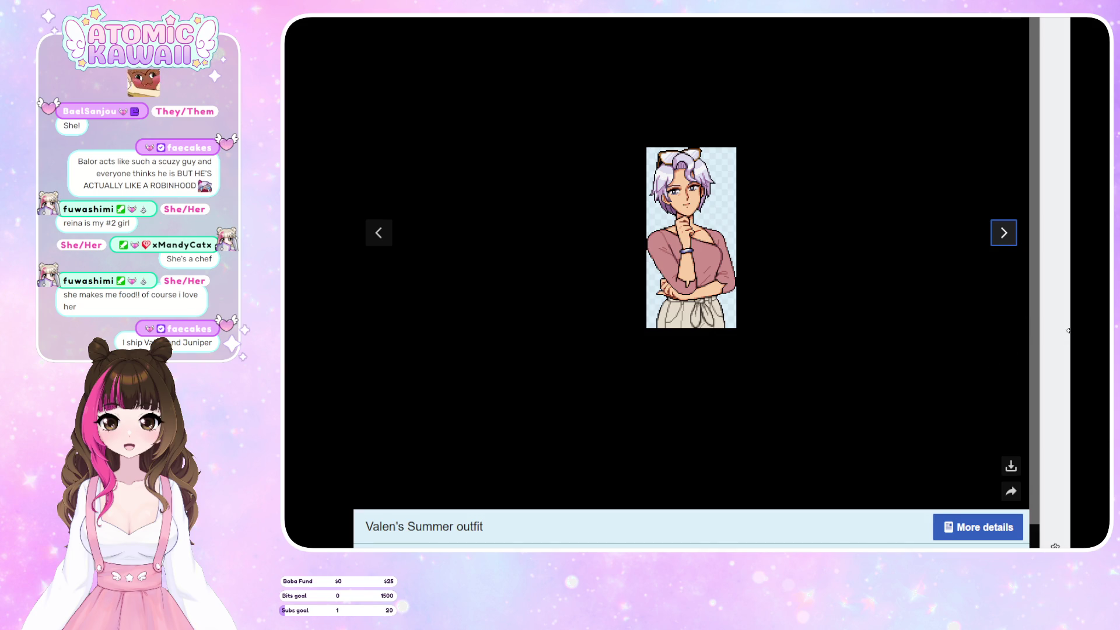
pyautogui.click(1009, 239)
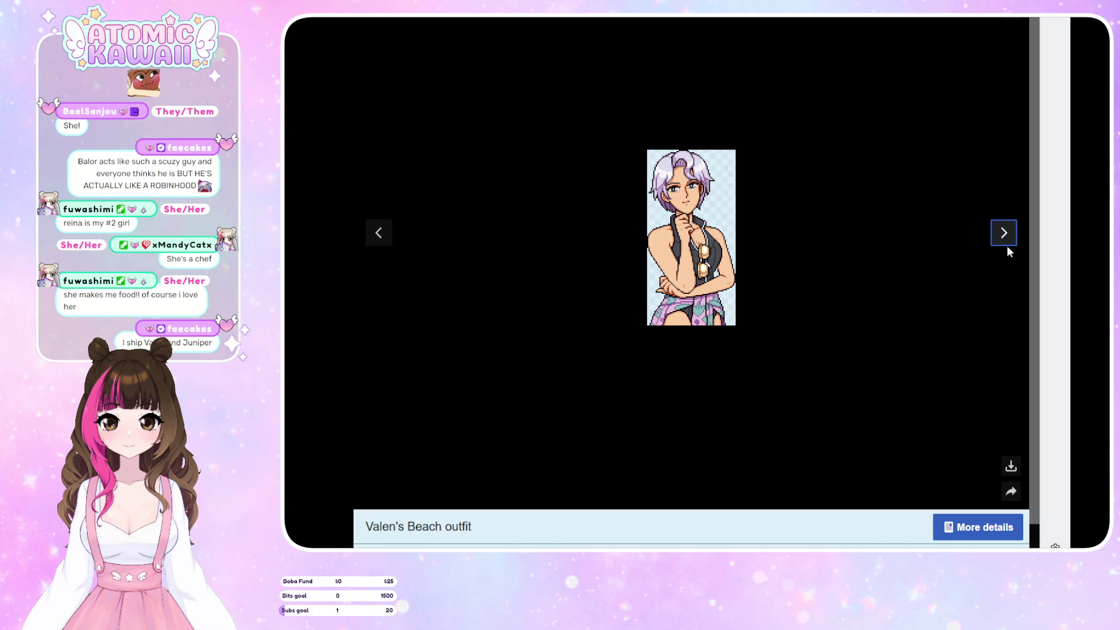
pyautogui.click(1003, 247)
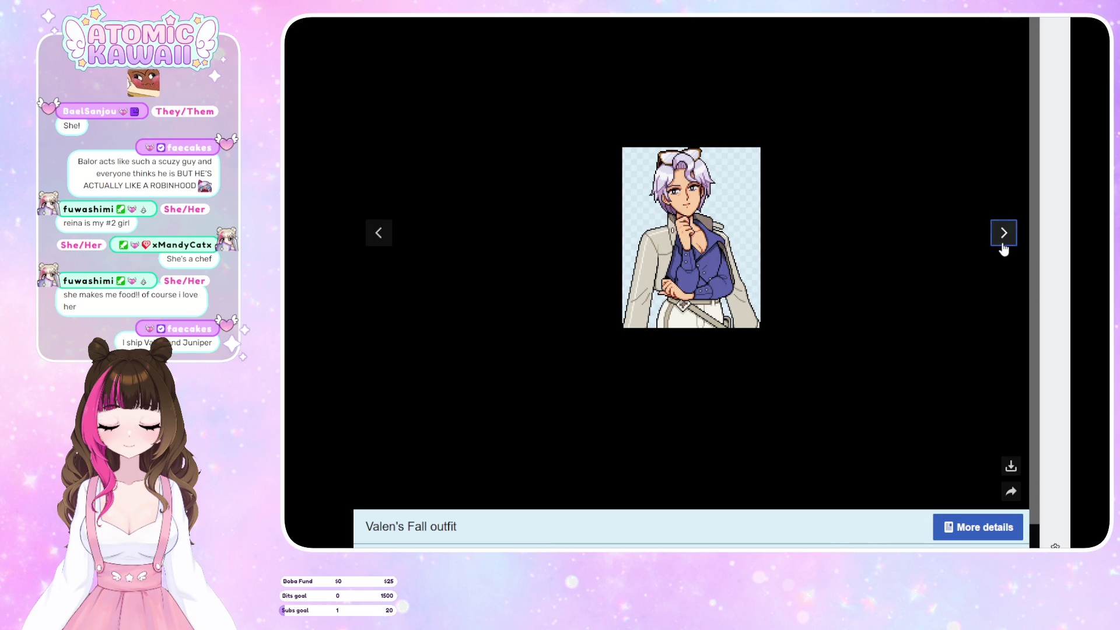
pyautogui.click(1003, 248)
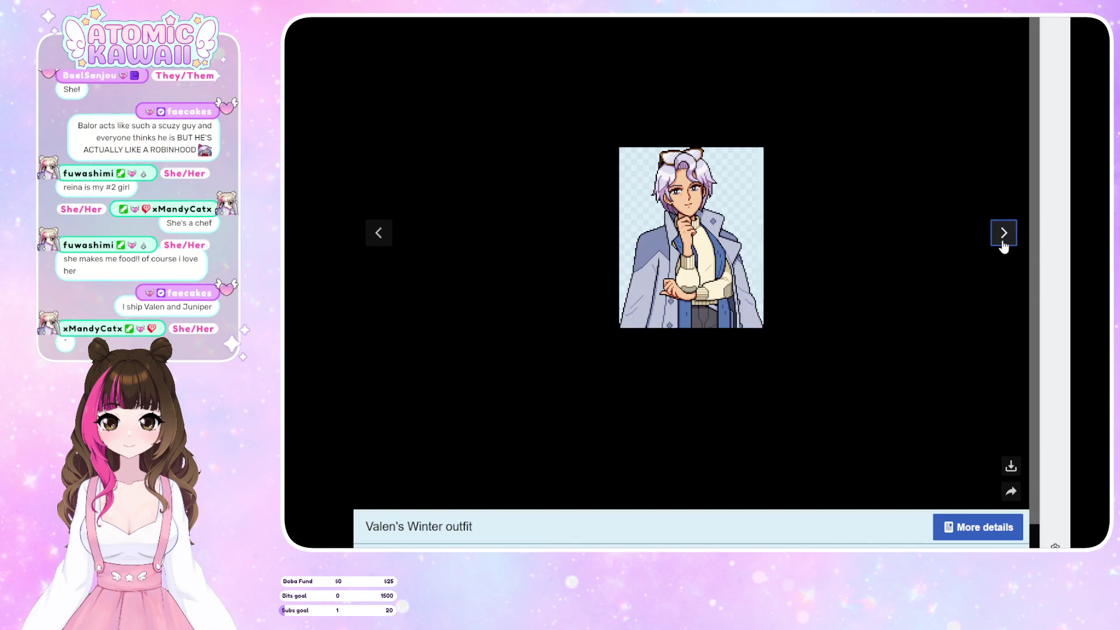
pyautogui.click(1005, 234)
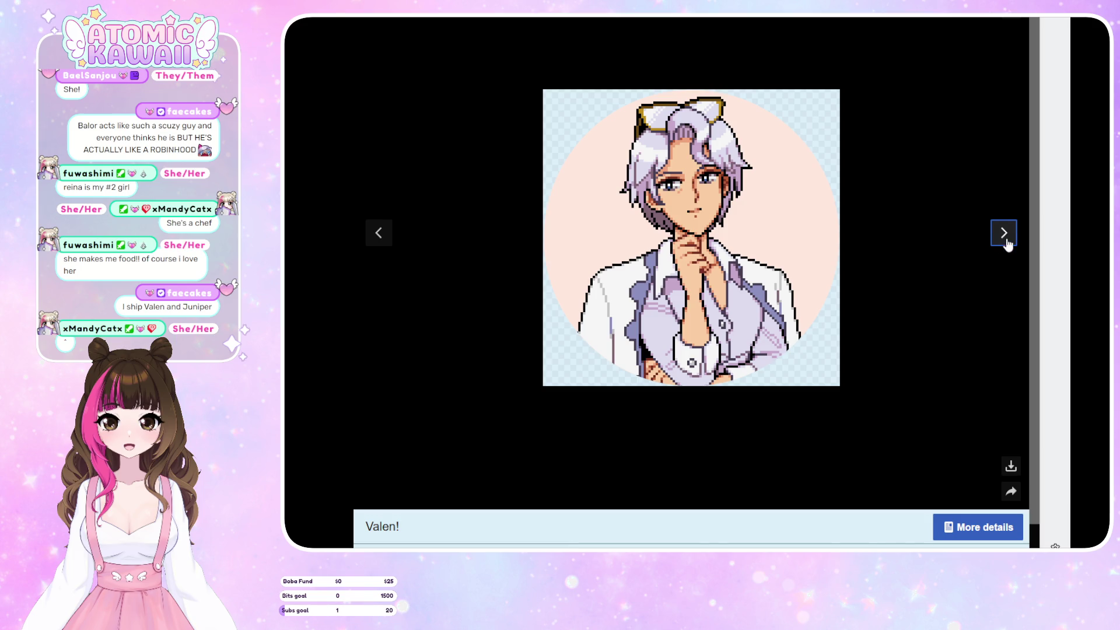
pyautogui.click(1013, 243)
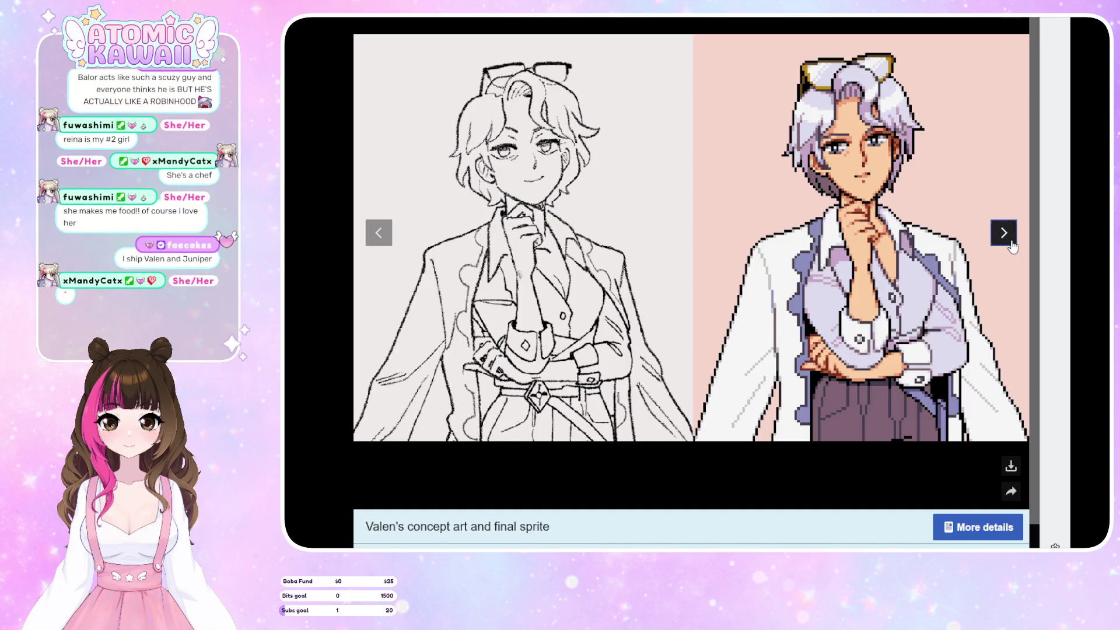
pyautogui.click(1012, 246)
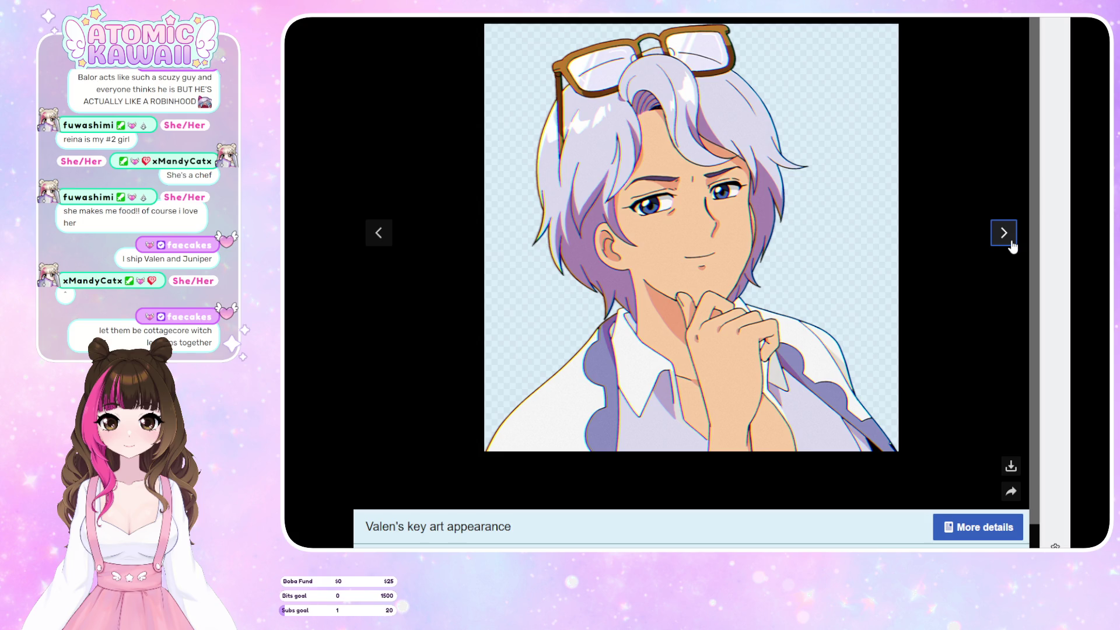
pyautogui.click(1011, 247)
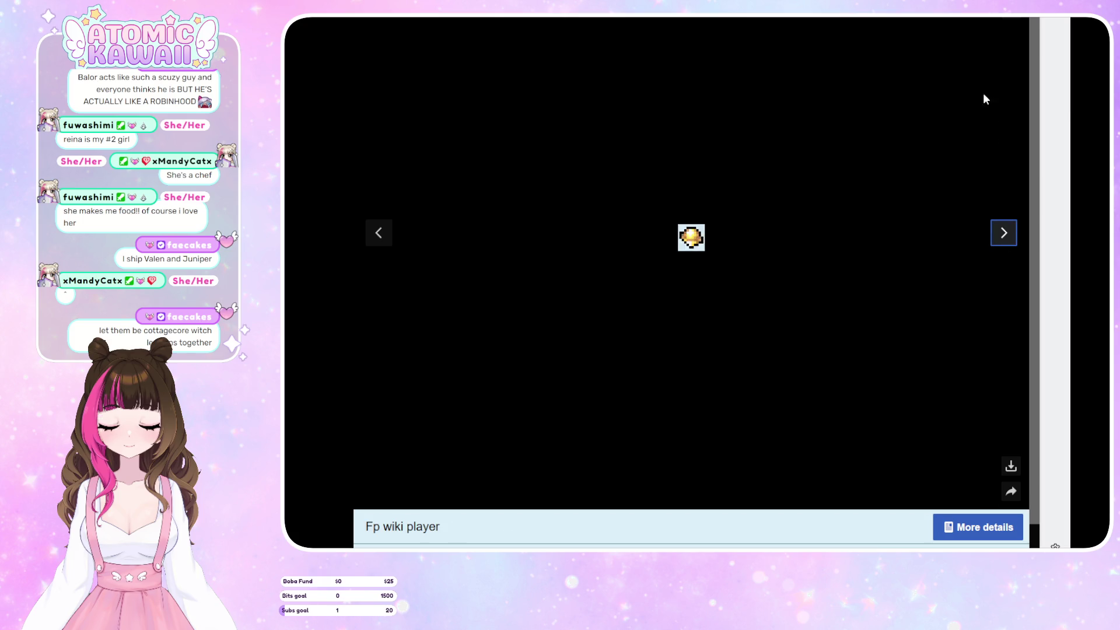
# Close the image viewer, go back to the Characters list, and open Adeline's page
pyautogui.click(450, 132)
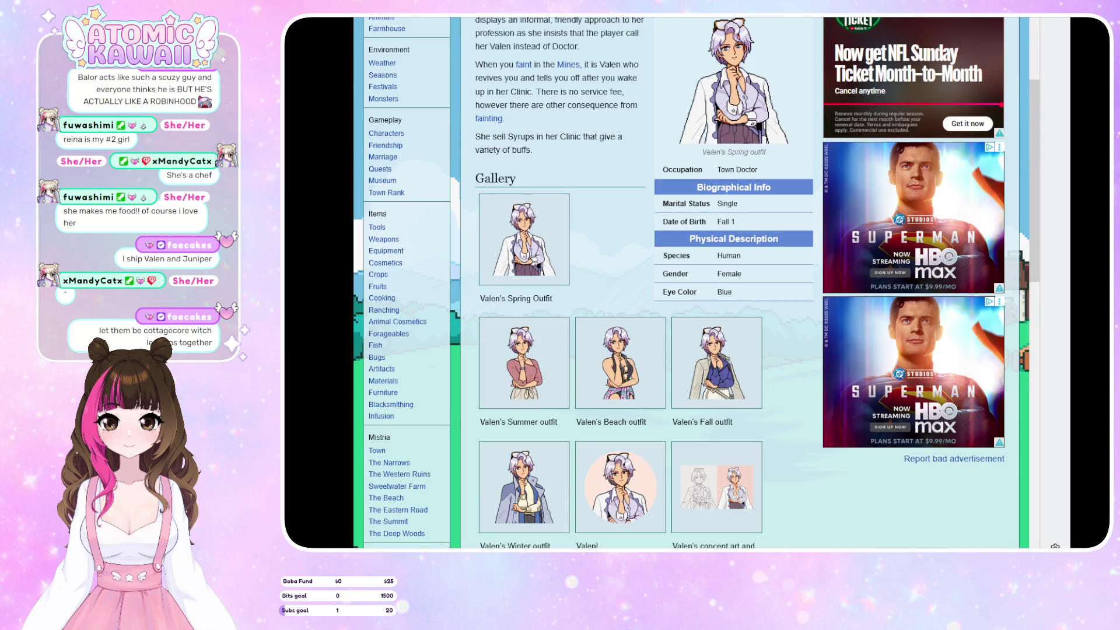
pyautogui.hotkey('alt', 'Left')
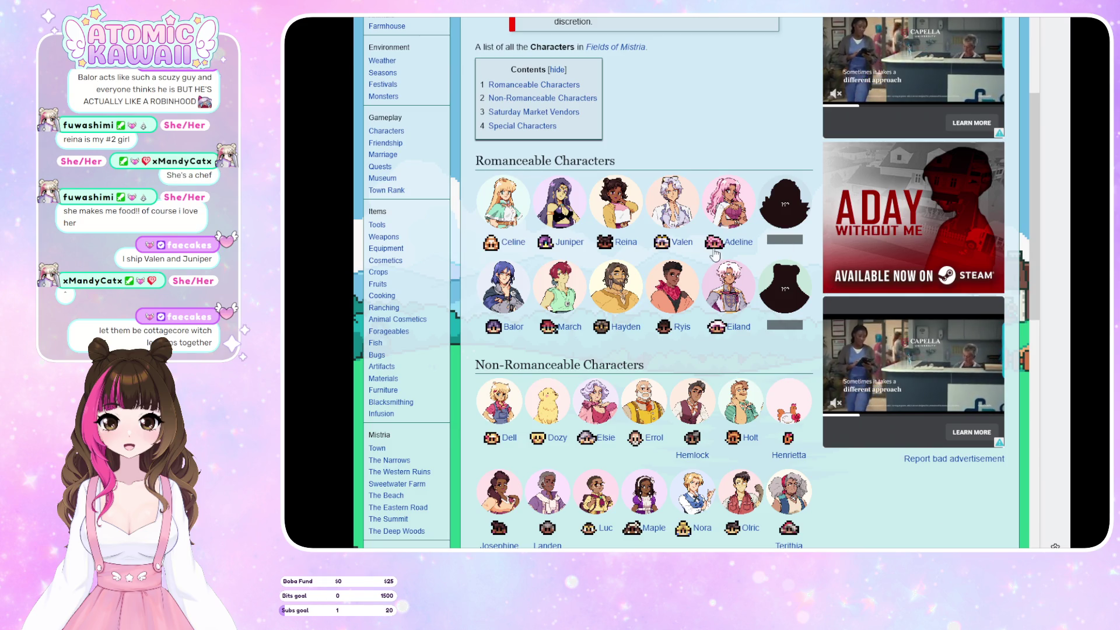
pyautogui.click(728, 242)
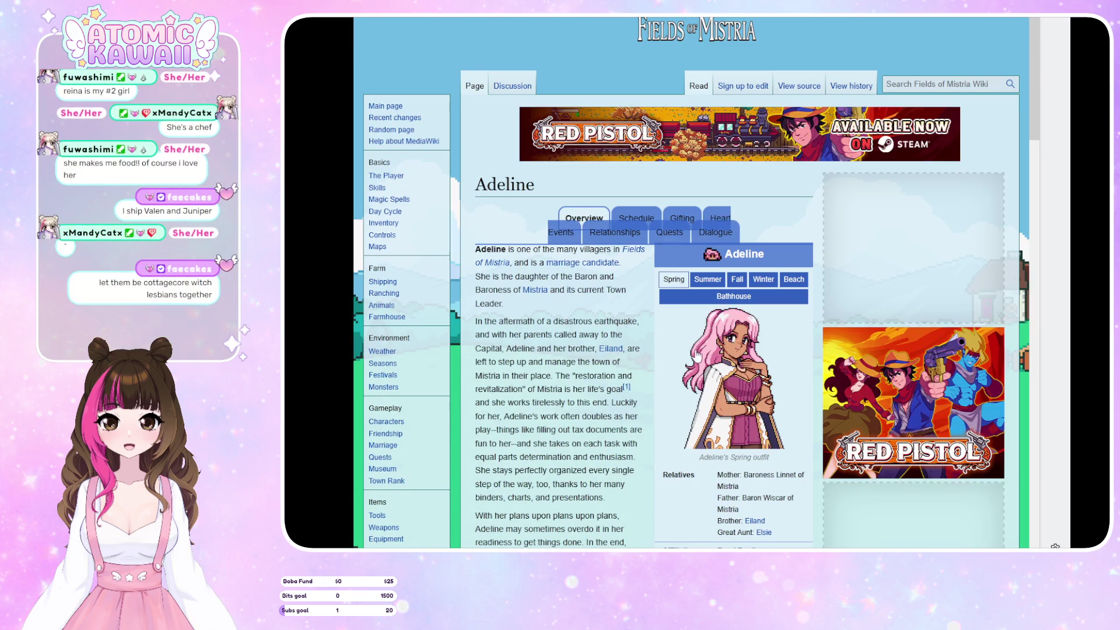
# Scroll to Adeline's gallery and view her Icon, Spring, Beach, Fall and Summer outfit images
pyautogui.scroll(-7, 717, 327)
pyautogui.scroll(-5, 715, 328)
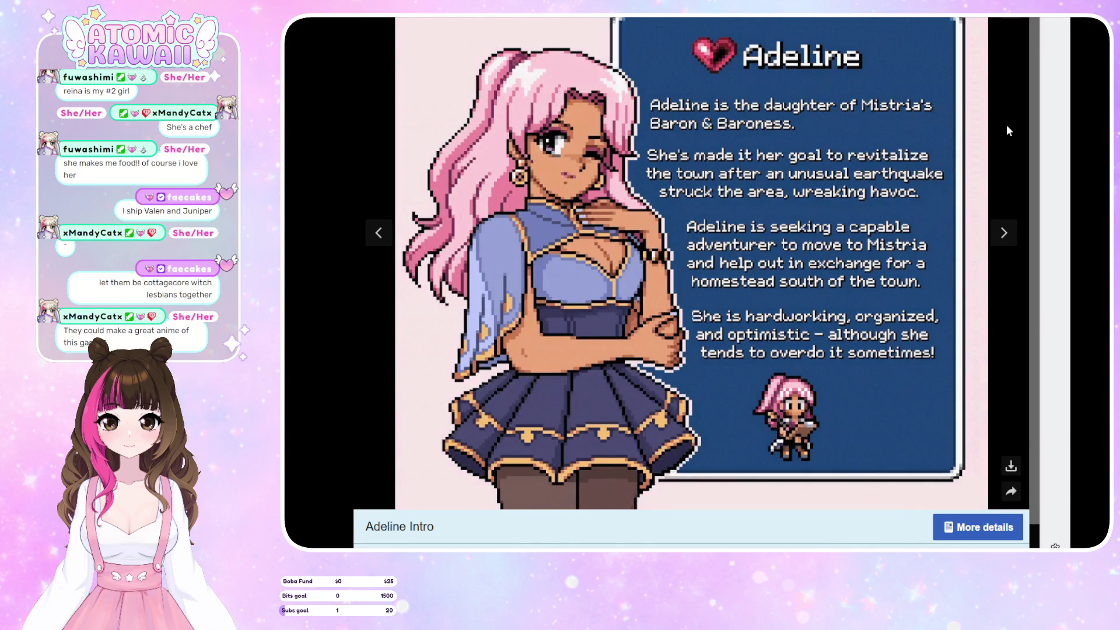
pyautogui.click(996, 238)
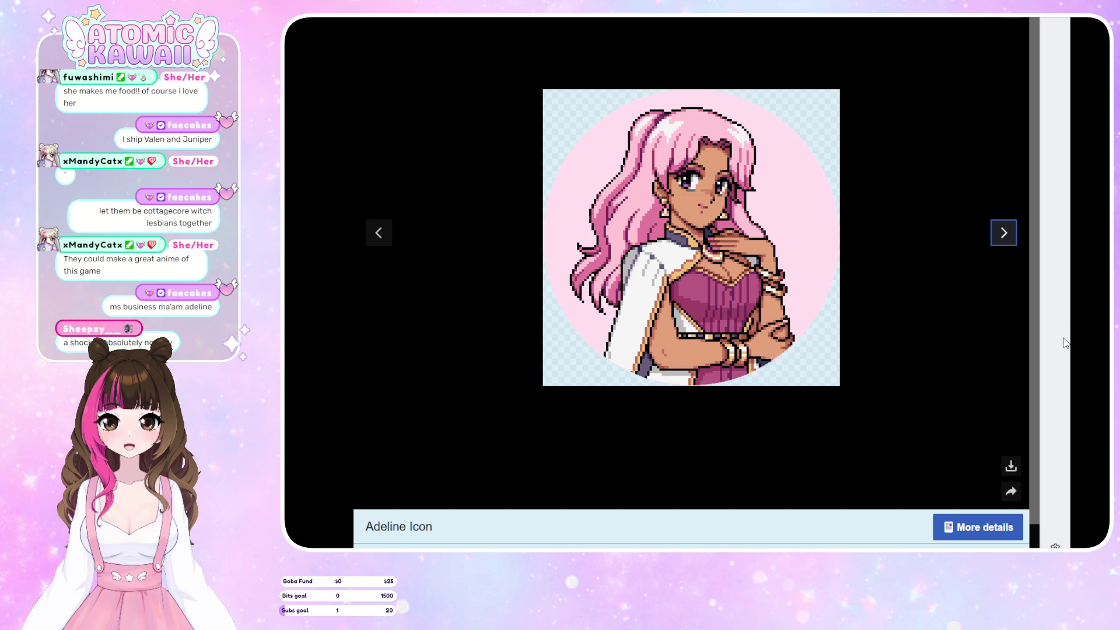
pyautogui.click(1005, 239)
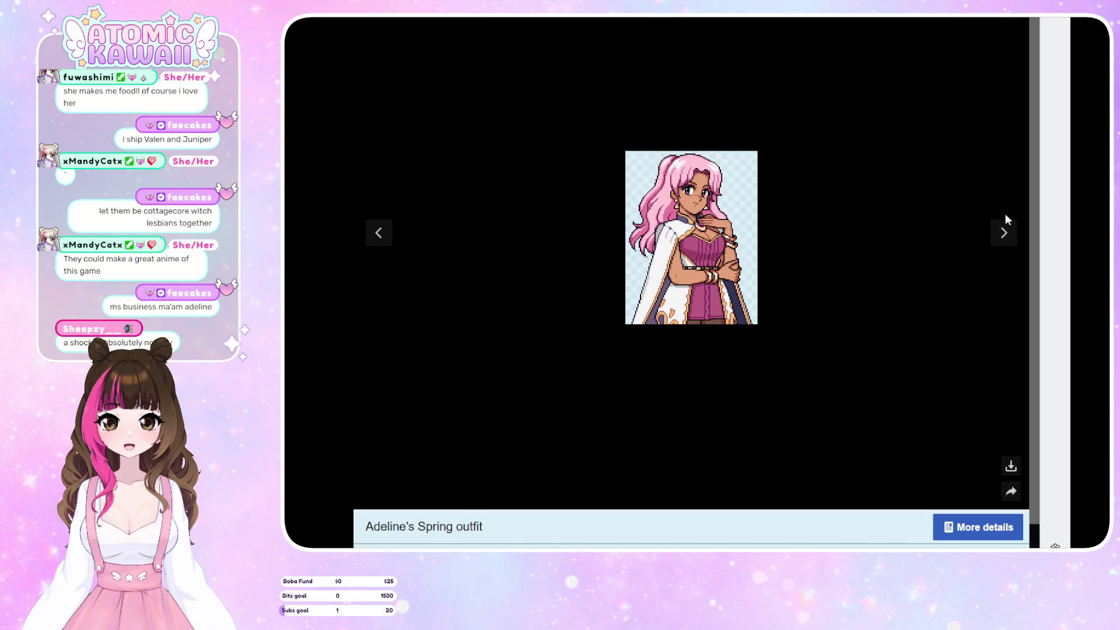
pyautogui.click(1008, 244)
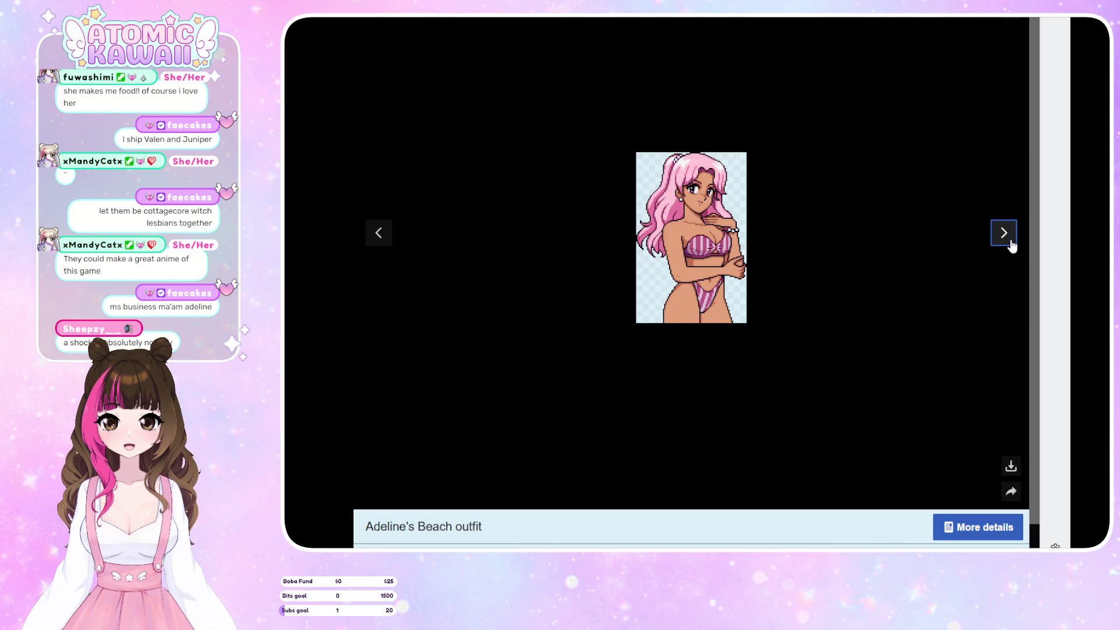
pyautogui.click(1009, 245)
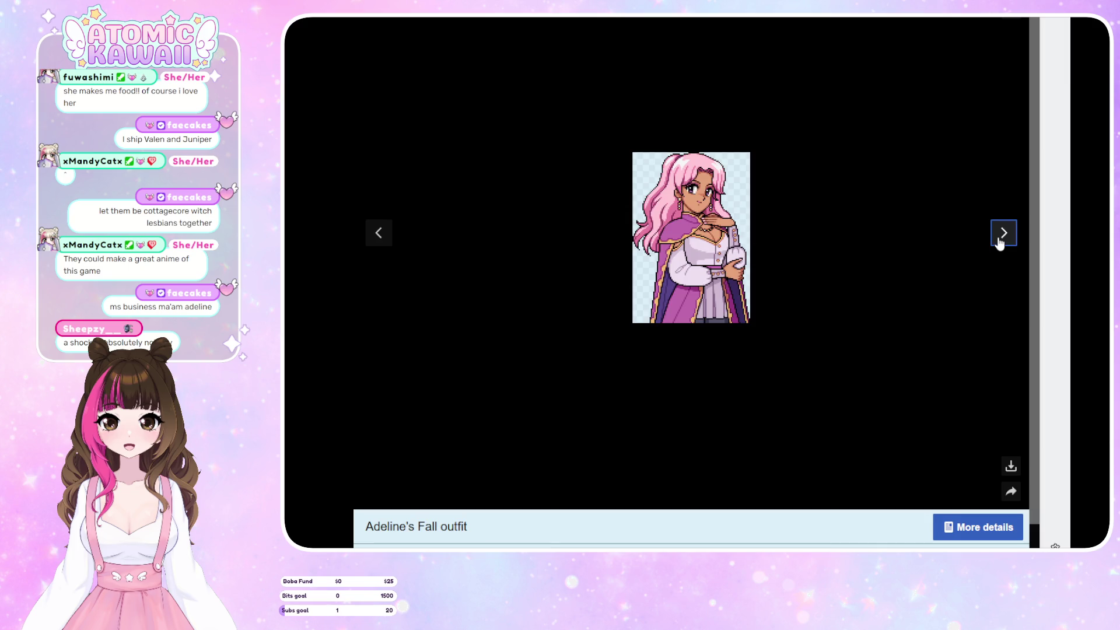
pyautogui.click(997, 245)
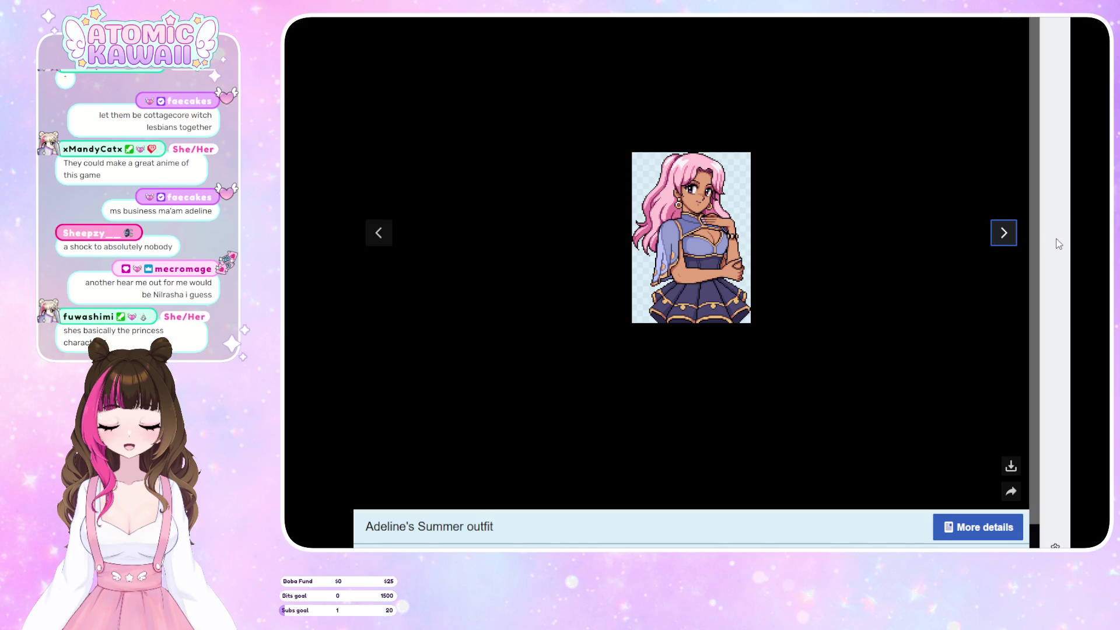
# Continue through her Winter outfit, fullbody sprite, Swimwear and key art, then close the viewer
pyautogui.click(1009, 241)
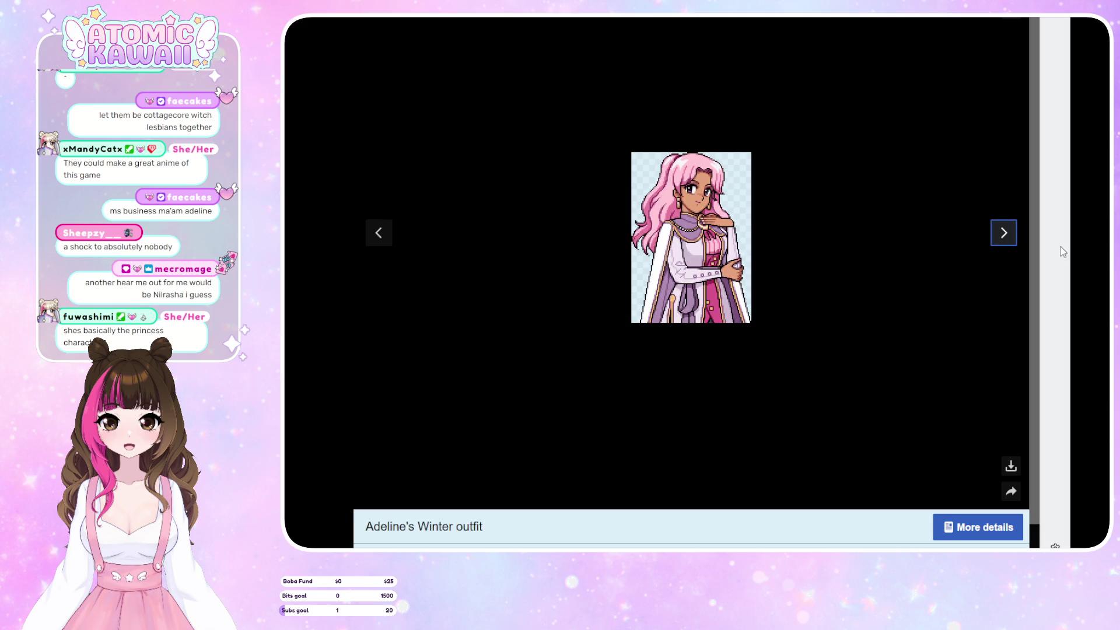
pyautogui.click(1000, 235)
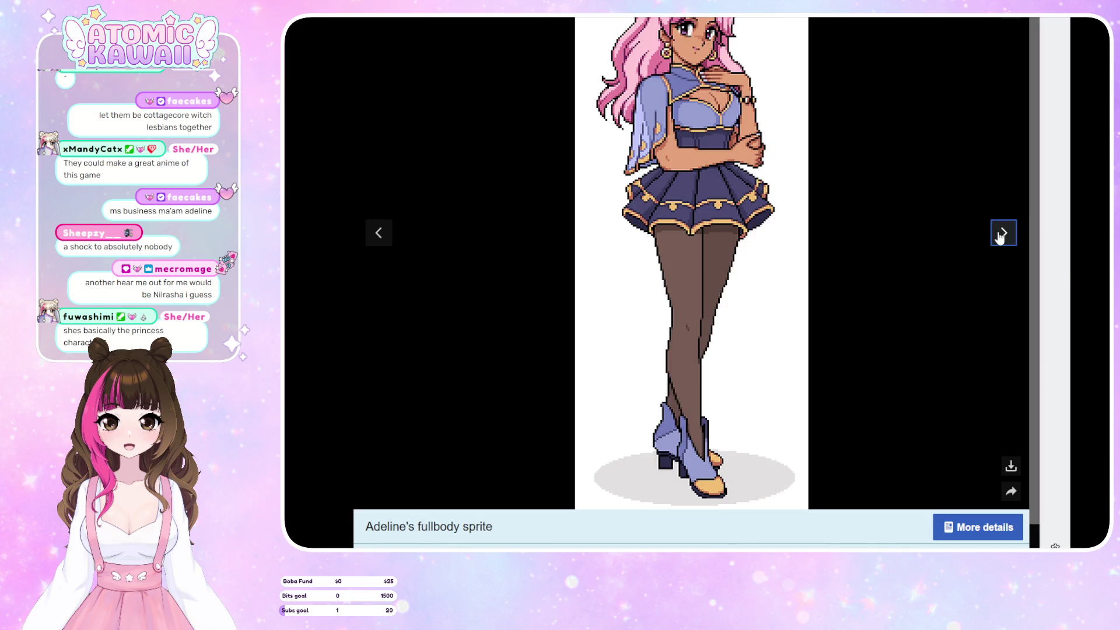
pyautogui.click(999, 235)
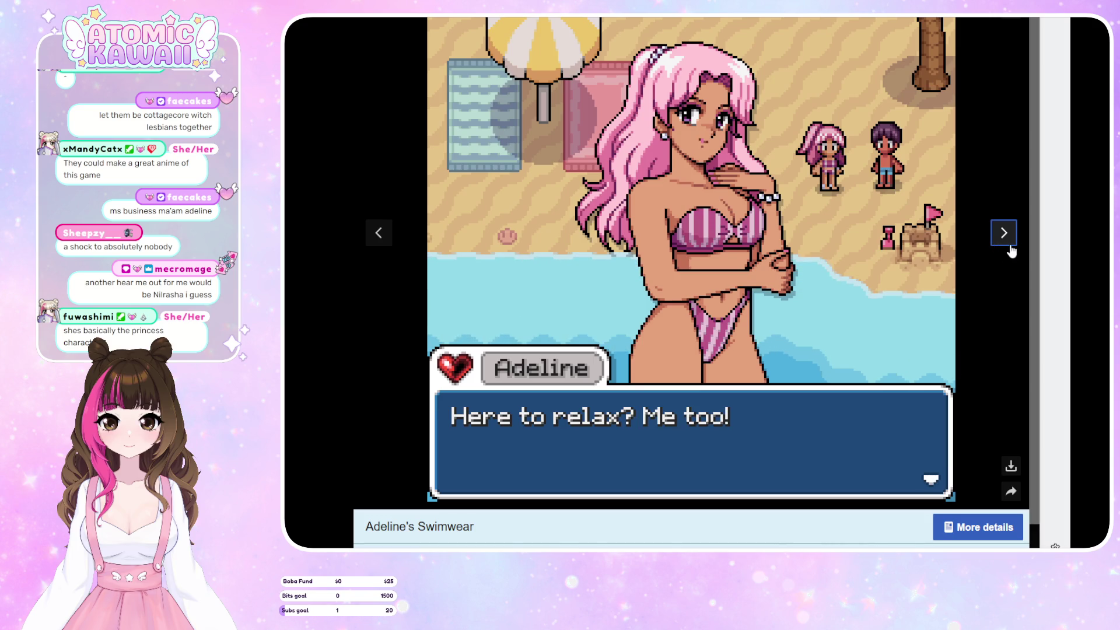
pyautogui.click(1003, 236)
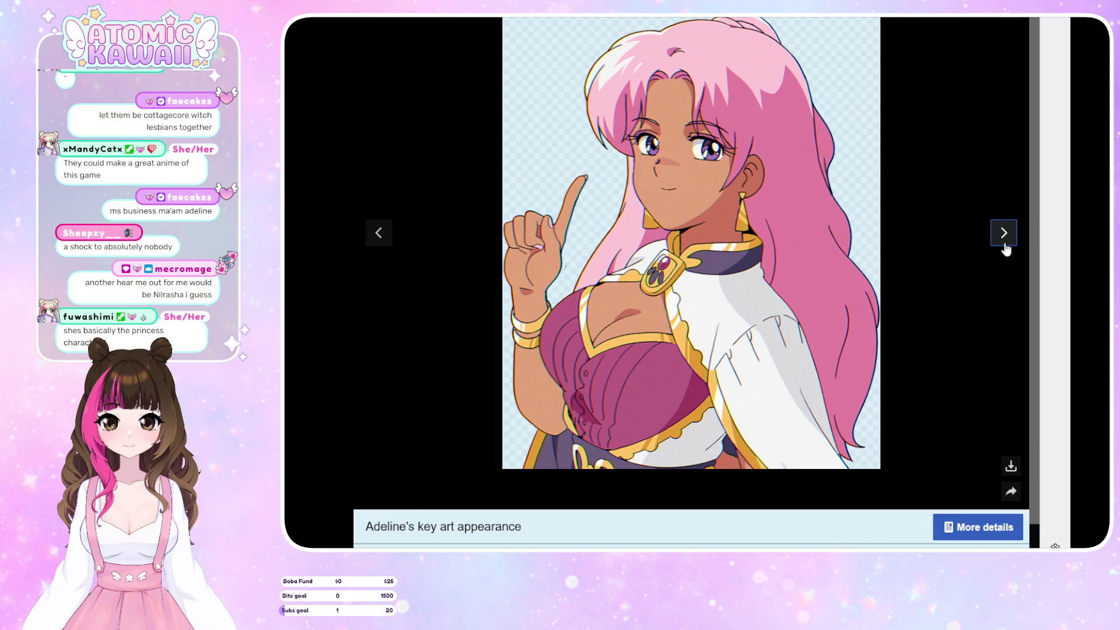
pyautogui.click(1003, 234)
pyautogui.press('Escape')
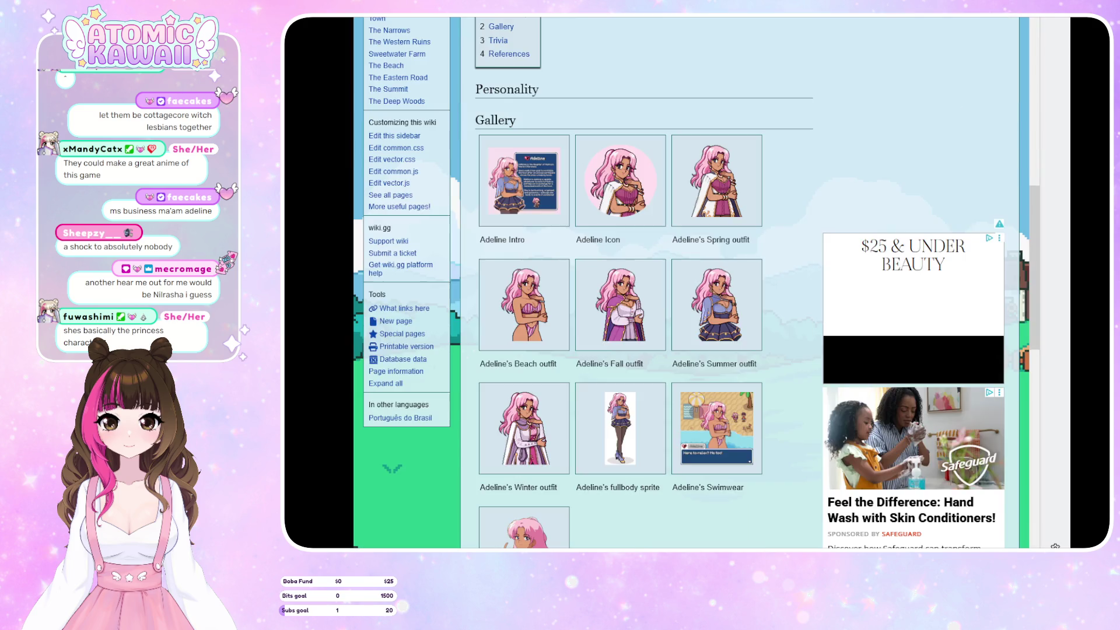
# Go back to the Characters list, open Balor's page, and enlarge his Spring outfit image
pyautogui.scroll(-5, 733, 187)
pyautogui.scroll(10, 621, 184)
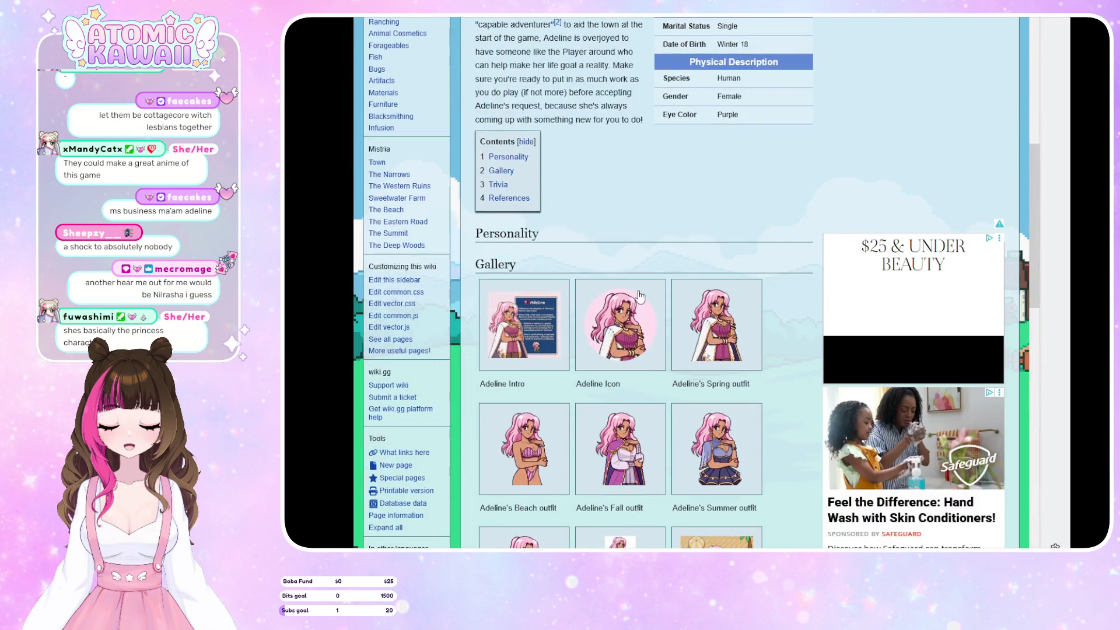
pyautogui.hotkey('alt', 'Left')
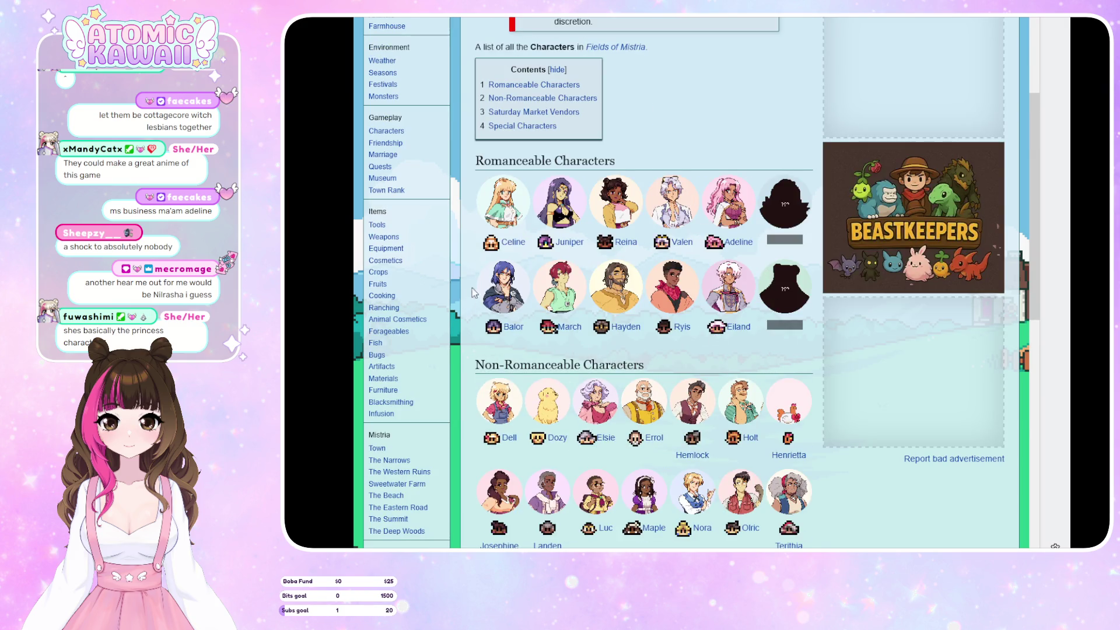
pyautogui.click(506, 290)
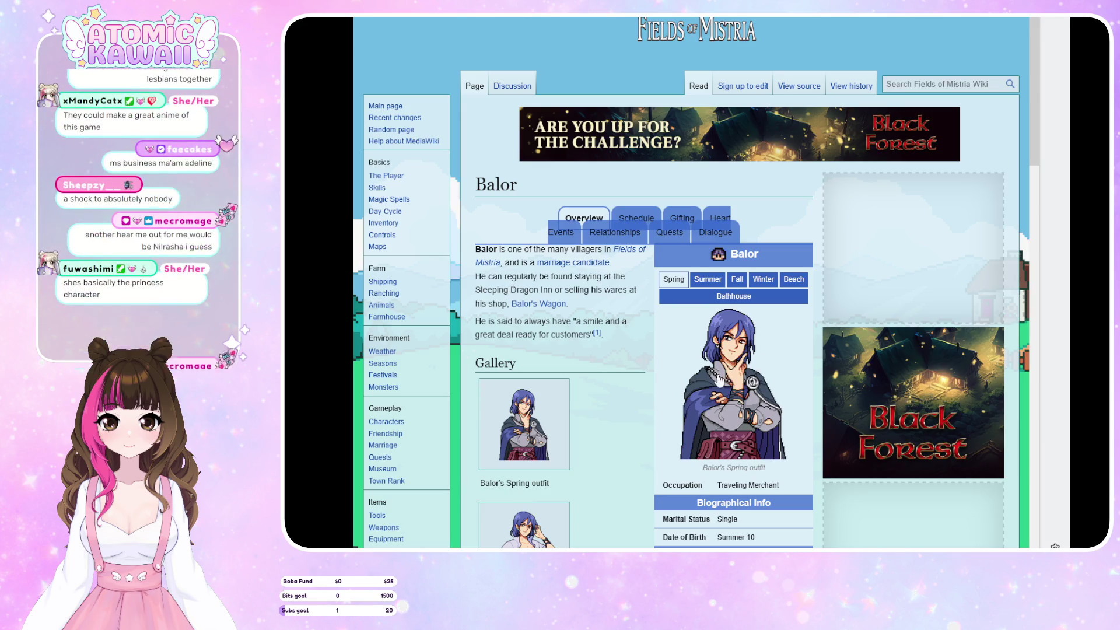
pyautogui.scroll(-5, 507, 287)
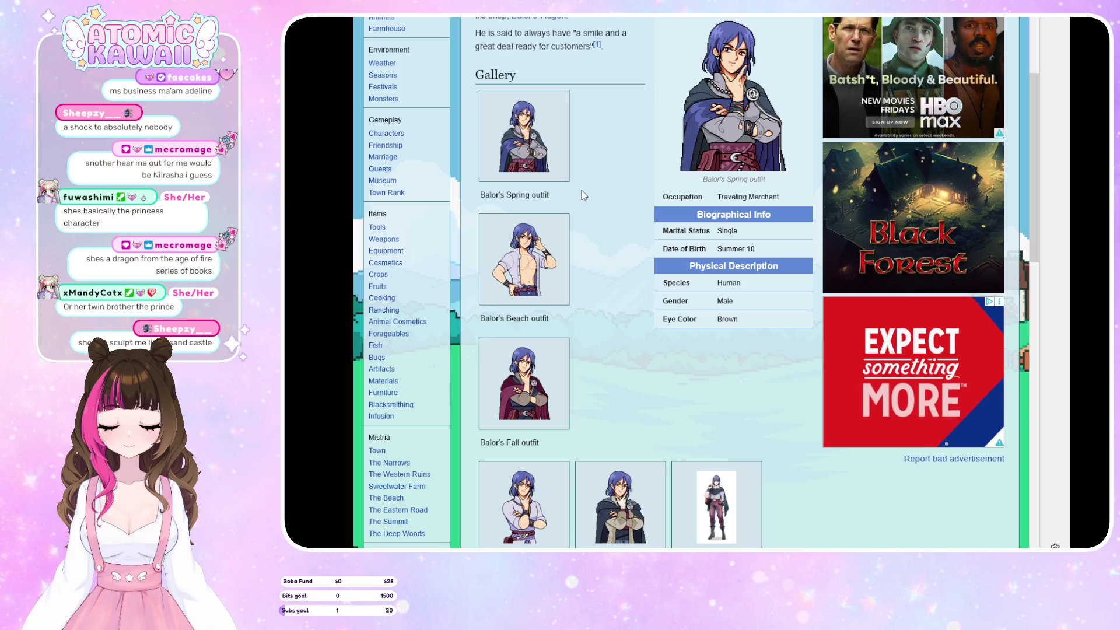
pyautogui.click(519, 135)
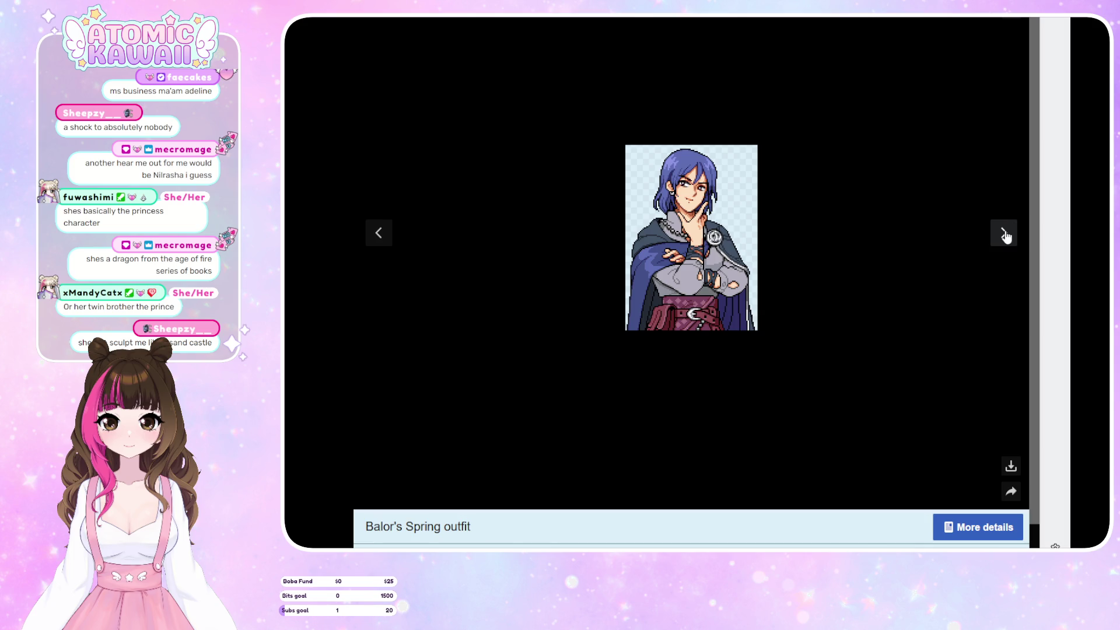
# Page through Balor's Beach, Fall, Summer, Winter, Early Concept Art and Wagon images, then close the viewer
pyautogui.click(1004, 233)
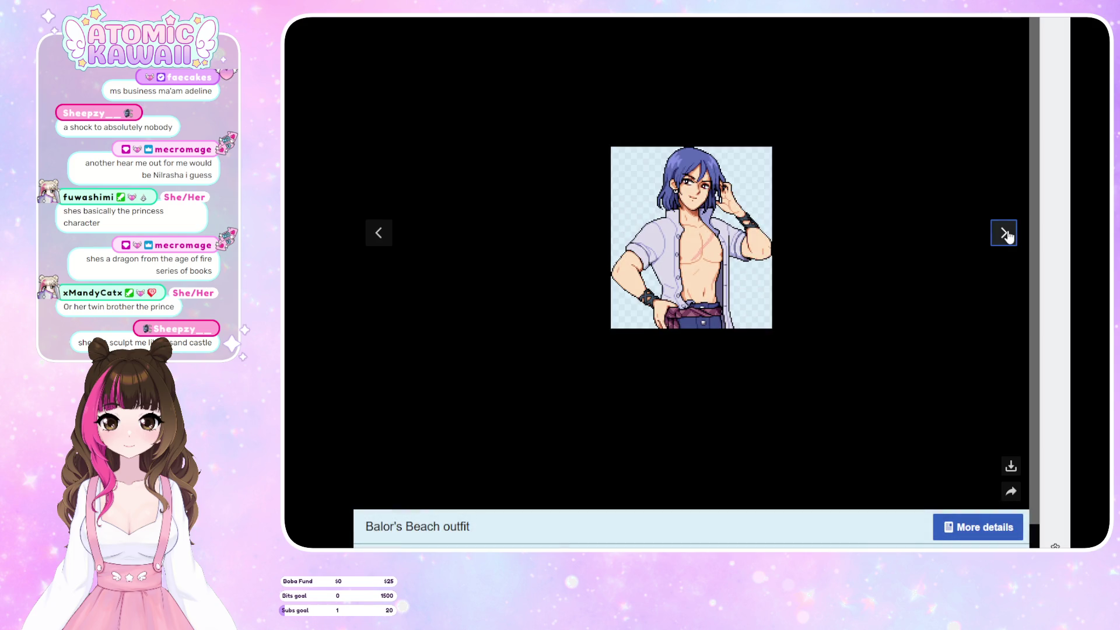
pyautogui.click(1006, 233)
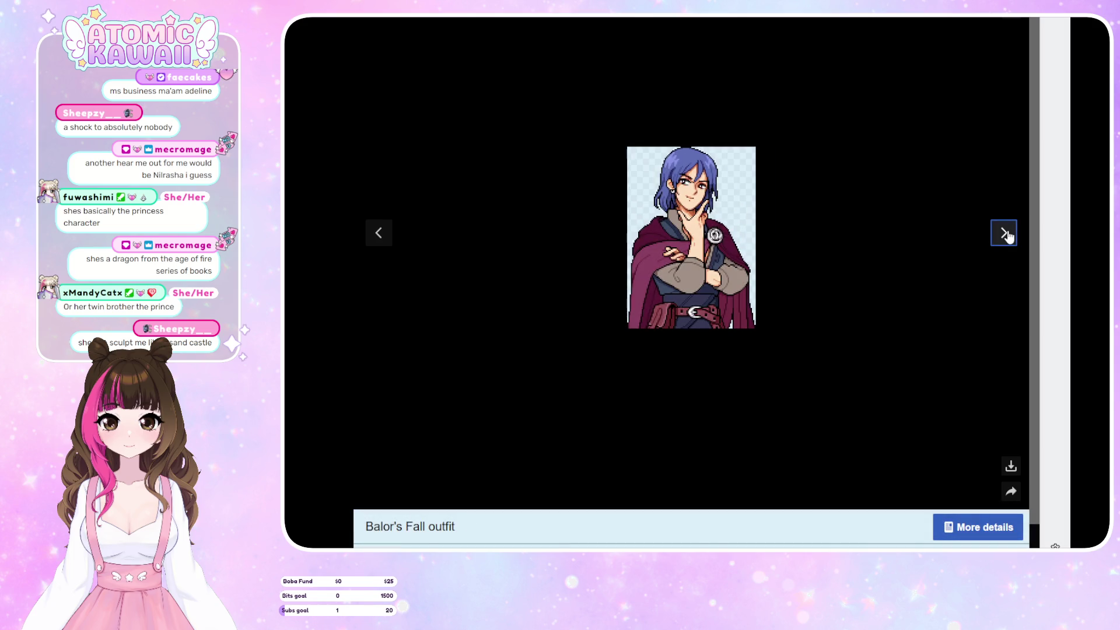
pyautogui.click(1011, 236)
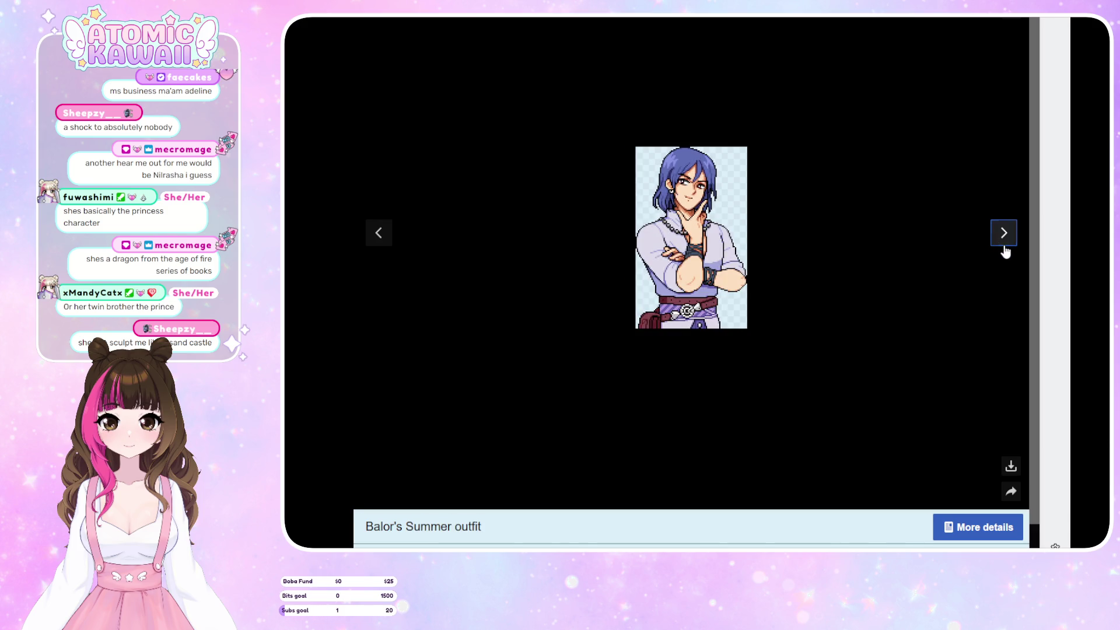
pyautogui.click(1003, 233)
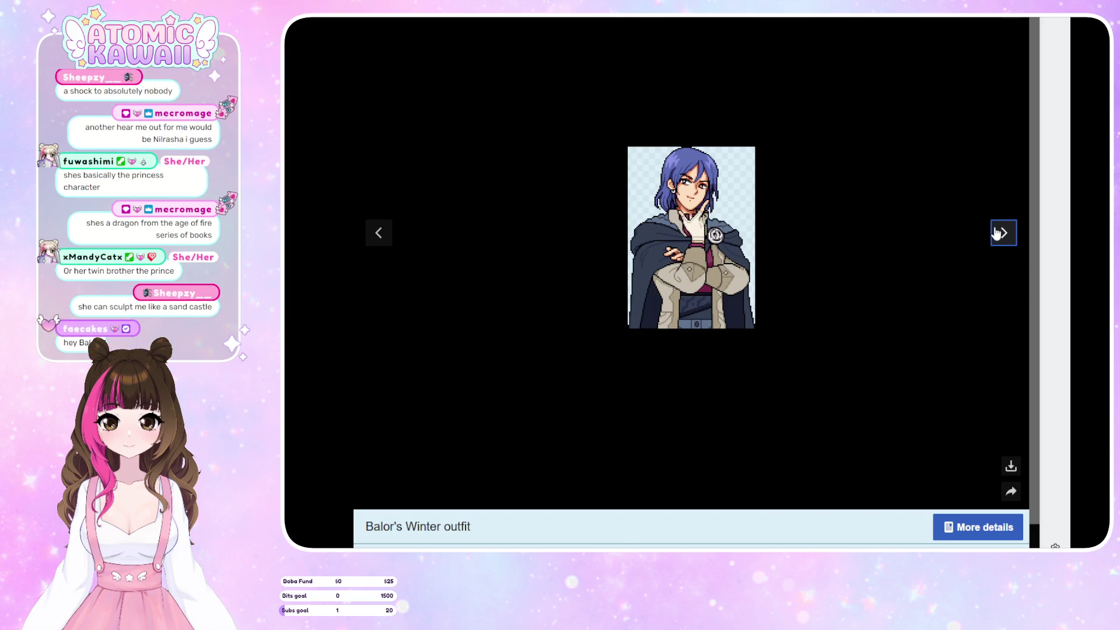
pyautogui.click(1001, 233)
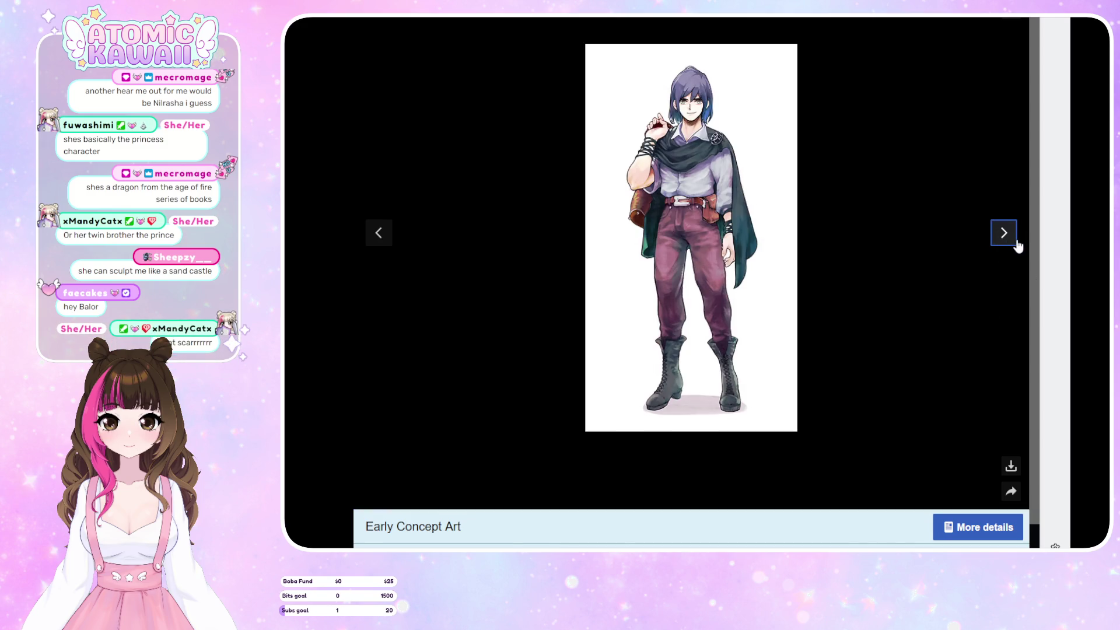
pyautogui.click(1014, 244)
pyautogui.click(1015, 245)
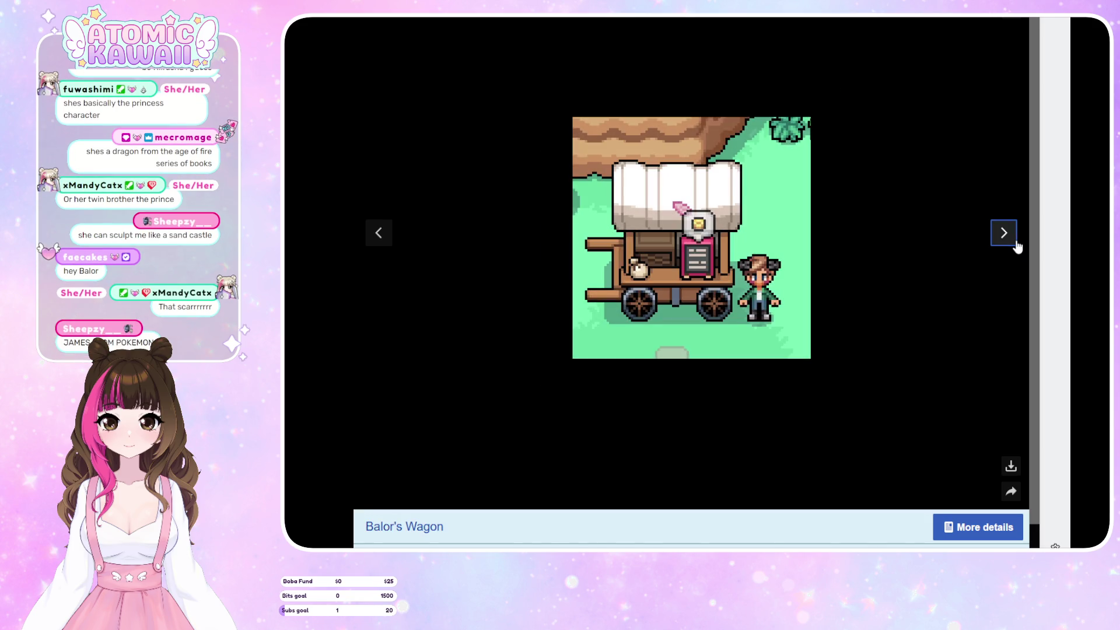
pyautogui.press('Escape')
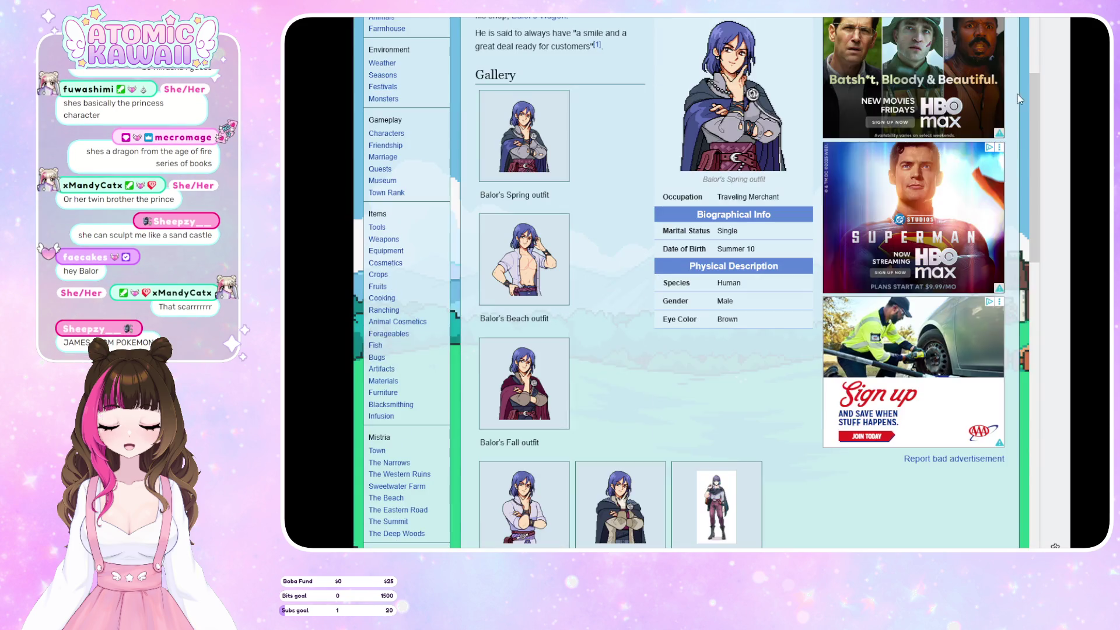
# Scroll over Balor's article, then head back toward the Characters list
pyautogui.scroll(5, 712, 179)
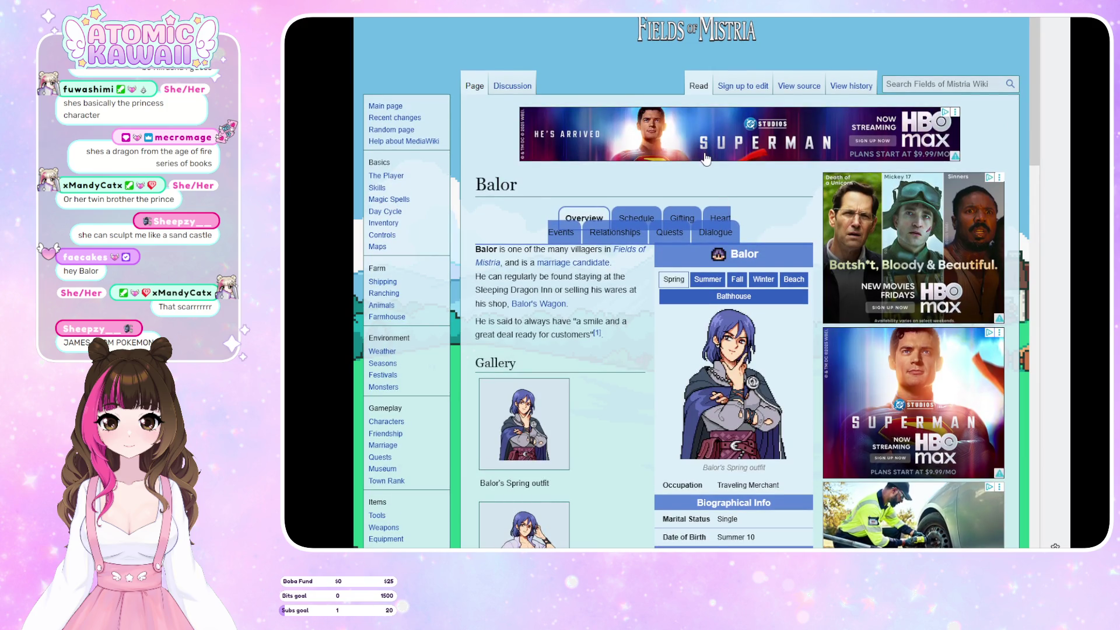
pyautogui.scroll(-5, 712, 178)
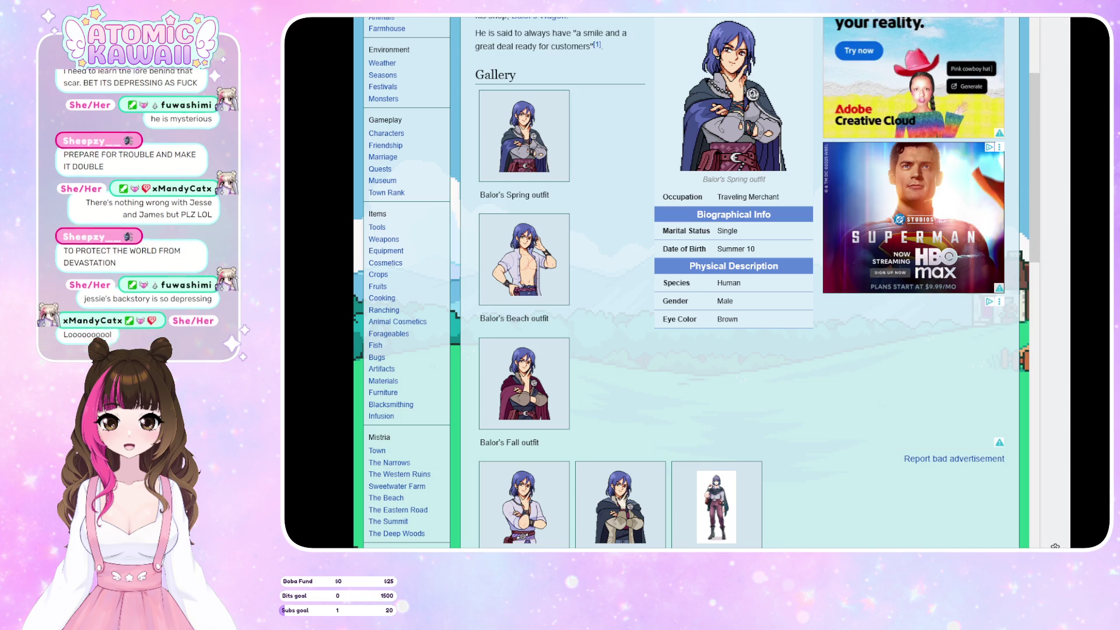
pyautogui.scroll(5, 686, 280)
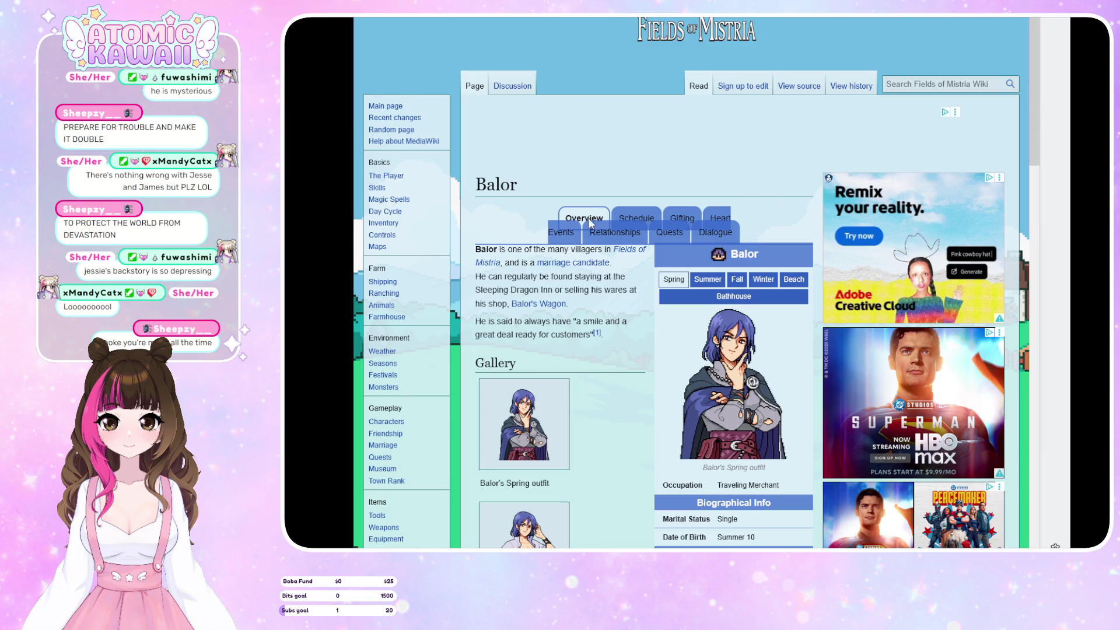
pyautogui.hotkey('alt', 'Left')
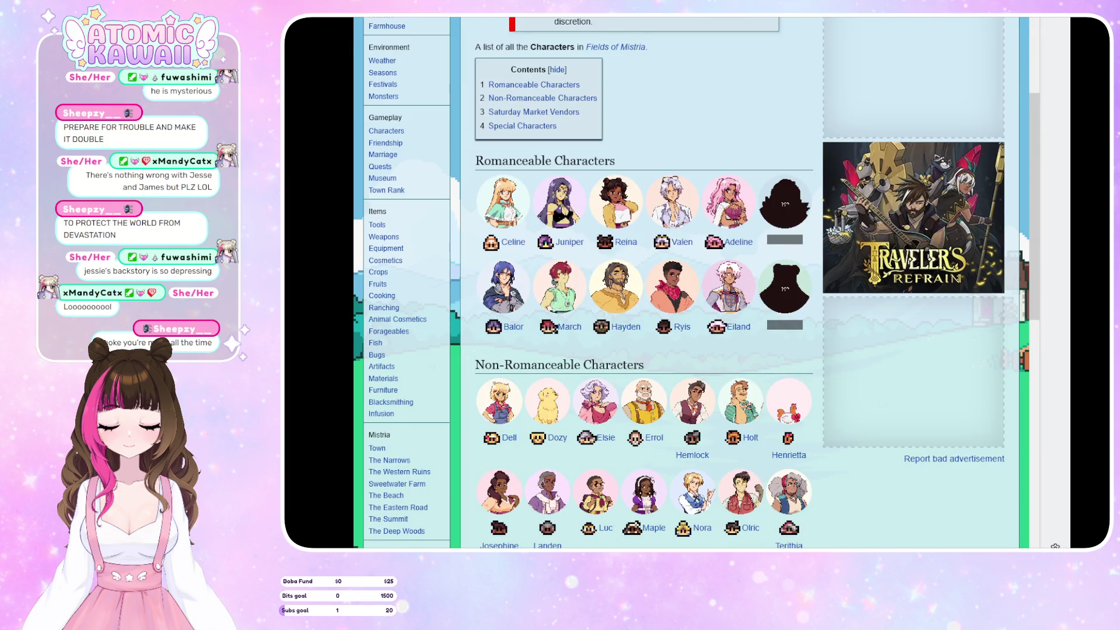
# Open March's wiki page and page his enlarged gallery through Summer and Beach to his Fall outfit
pyautogui.click(554, 298)
pyautogui.scroll(-5, 656, 141)
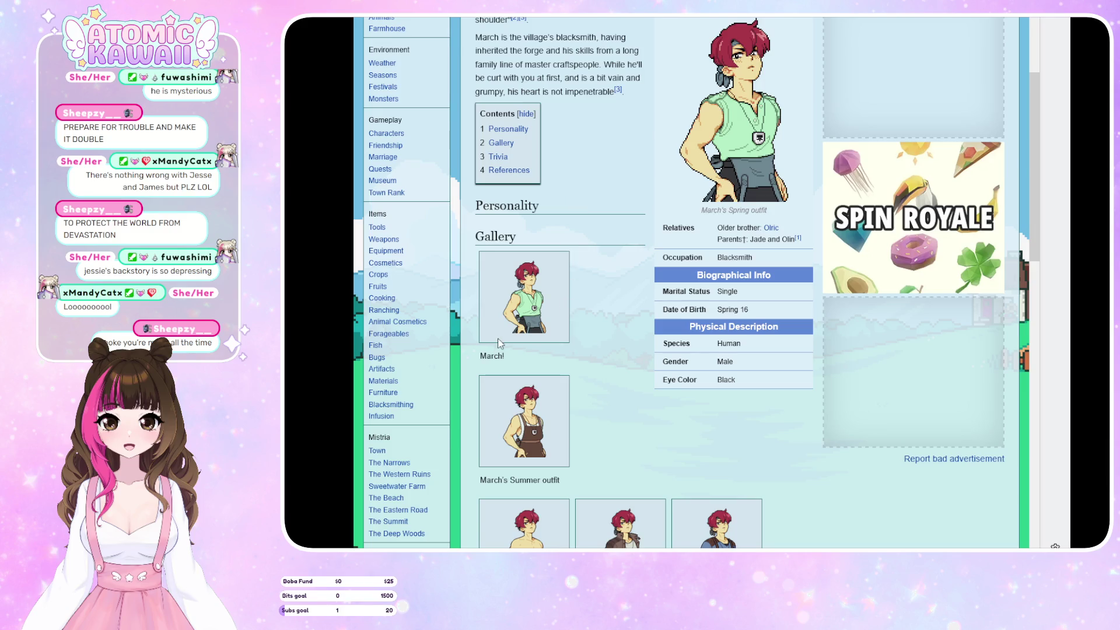
pyautogui.click(543, 313)
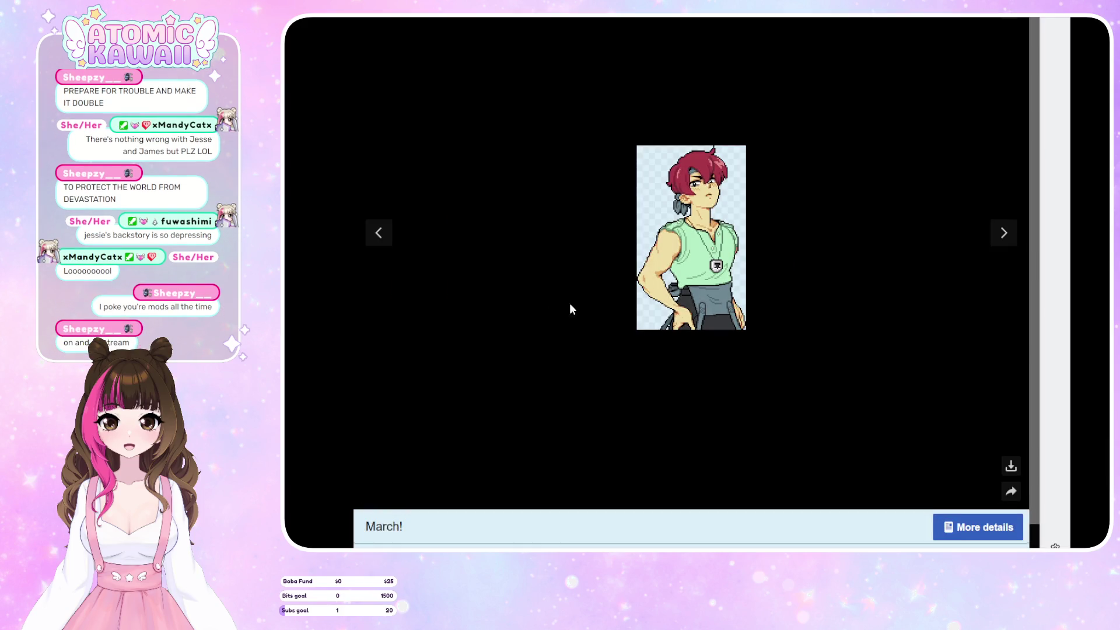
pyautogui.click(1004, 233)
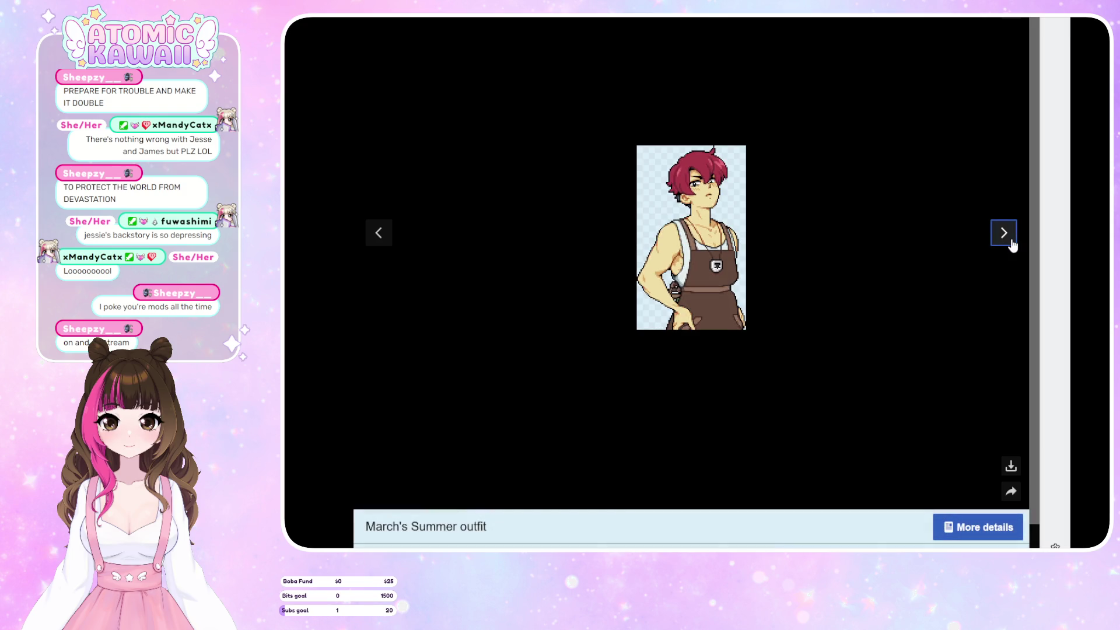
pyautogui.click(1011, 244)
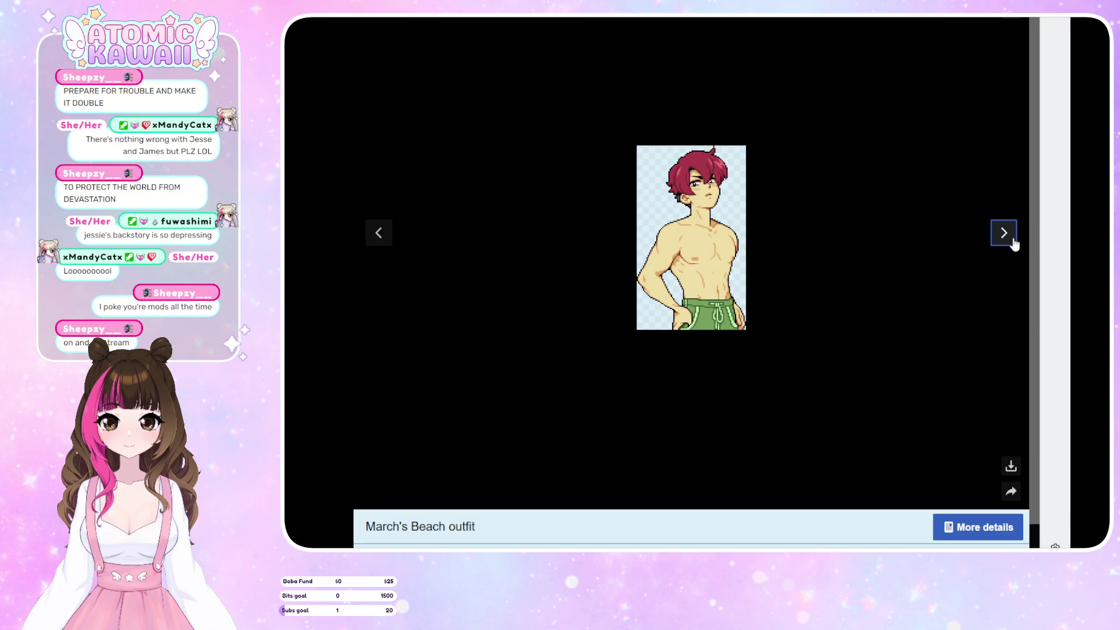
pyautogui.click(1012, 243)
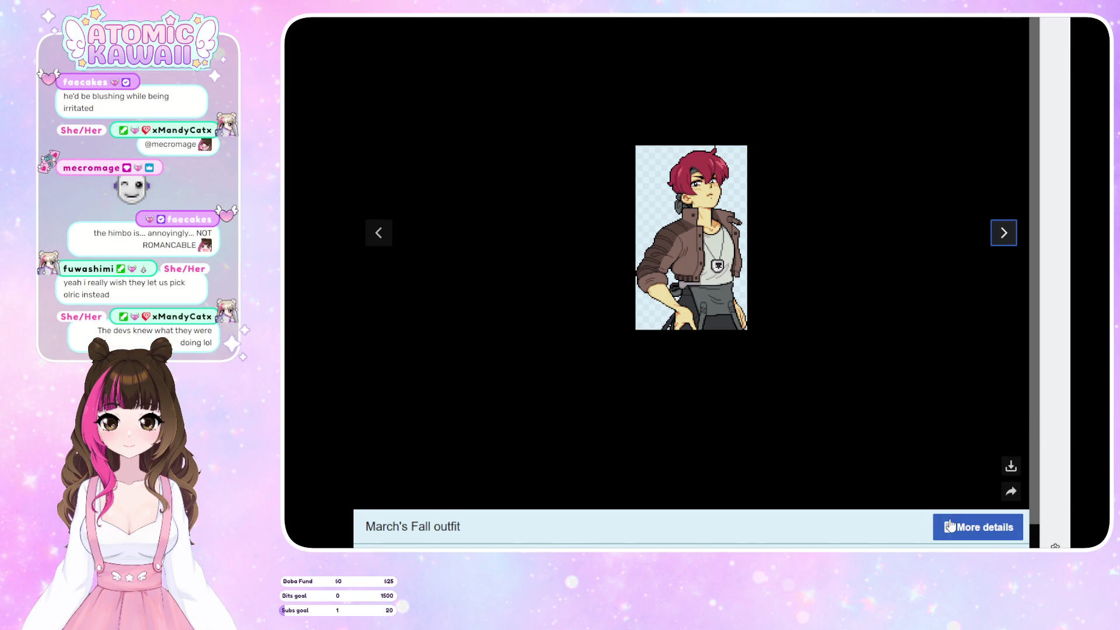
# Advance March's gallery past Winter outfit and March Icon to the concept-art-versus-final-sprite image
pyautogui.click(1004, 244)
pyautogui.click(1004, 243)
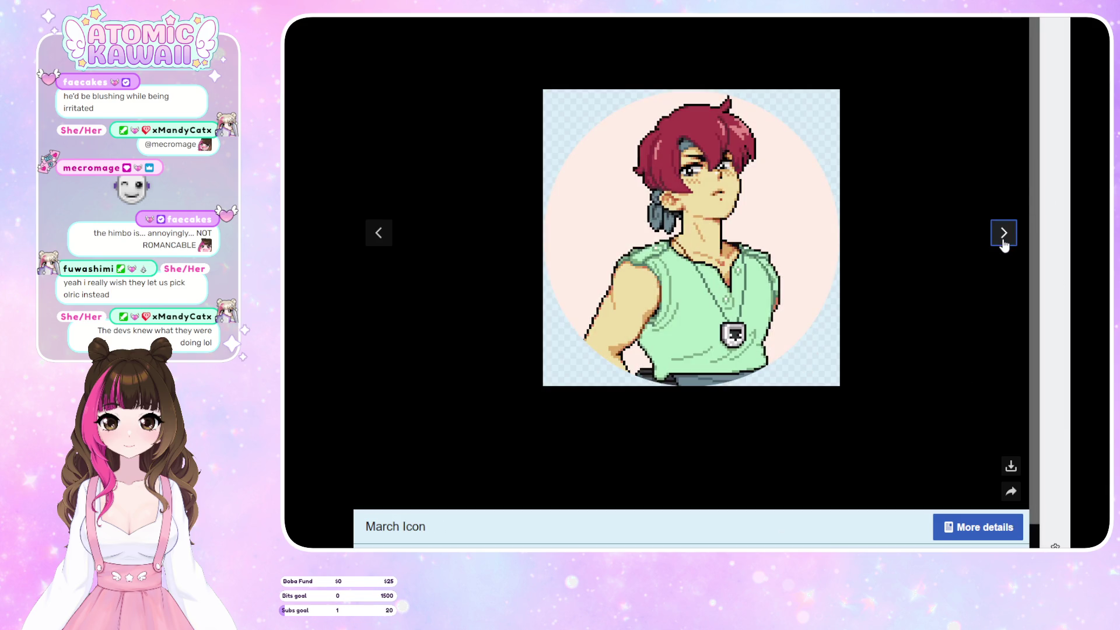
pyautogui.click(1003, 244)
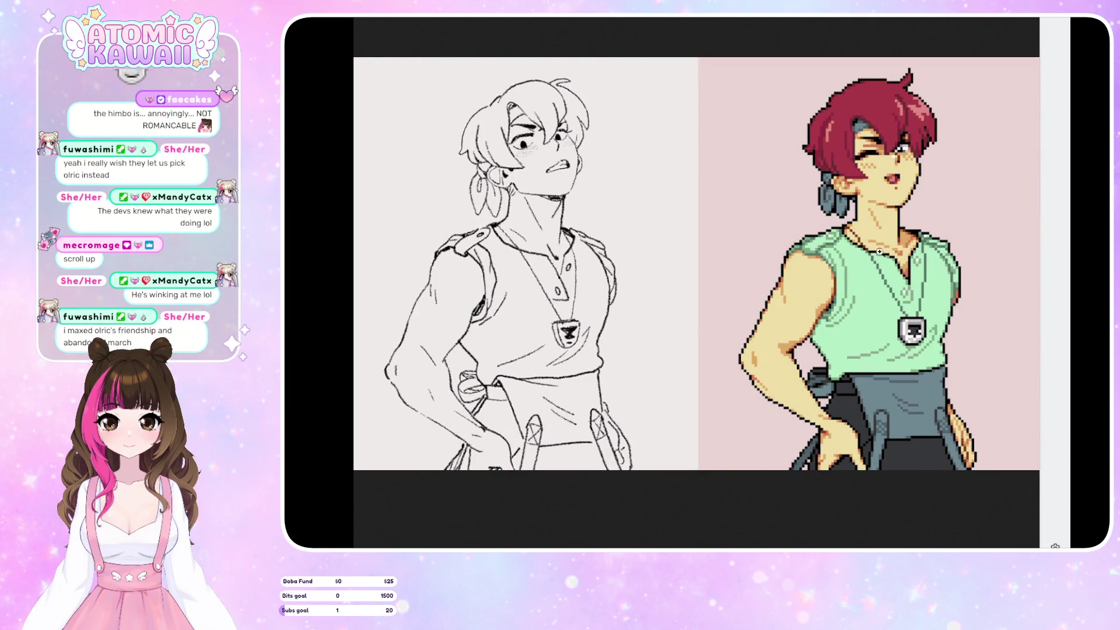
pyautogui.moveTo(645, 217)
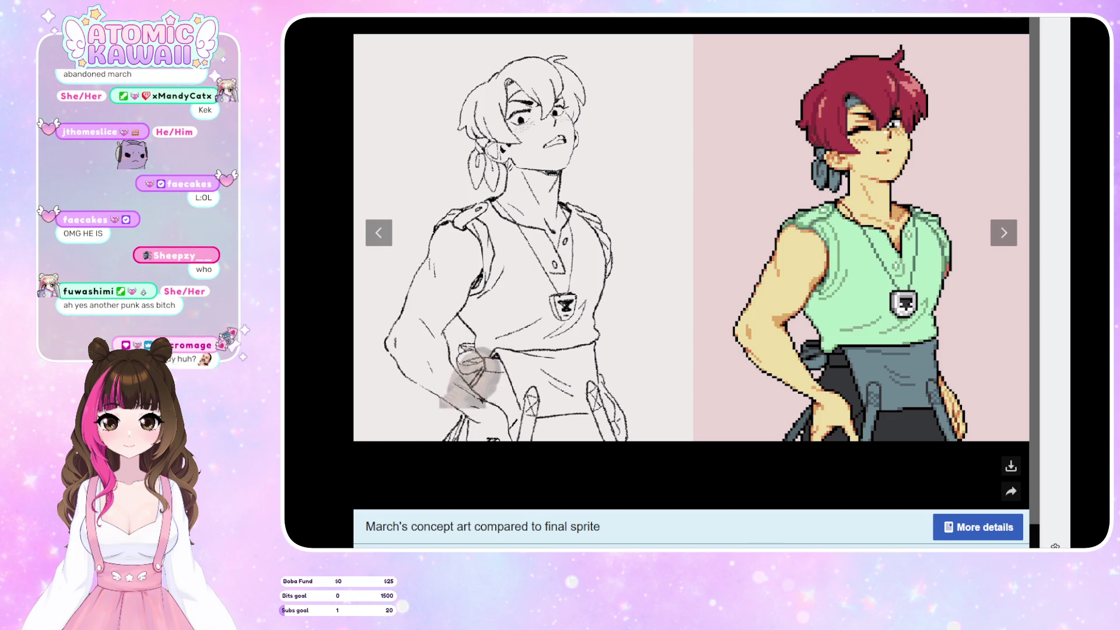
pyautogui.hotkey('alt', 'Tab')
# Append 'cry, grossed out' to the Faces list under Brain Dump in Notion
pyautogui.click(906, 222)
pyautogui.write('cry, gro')
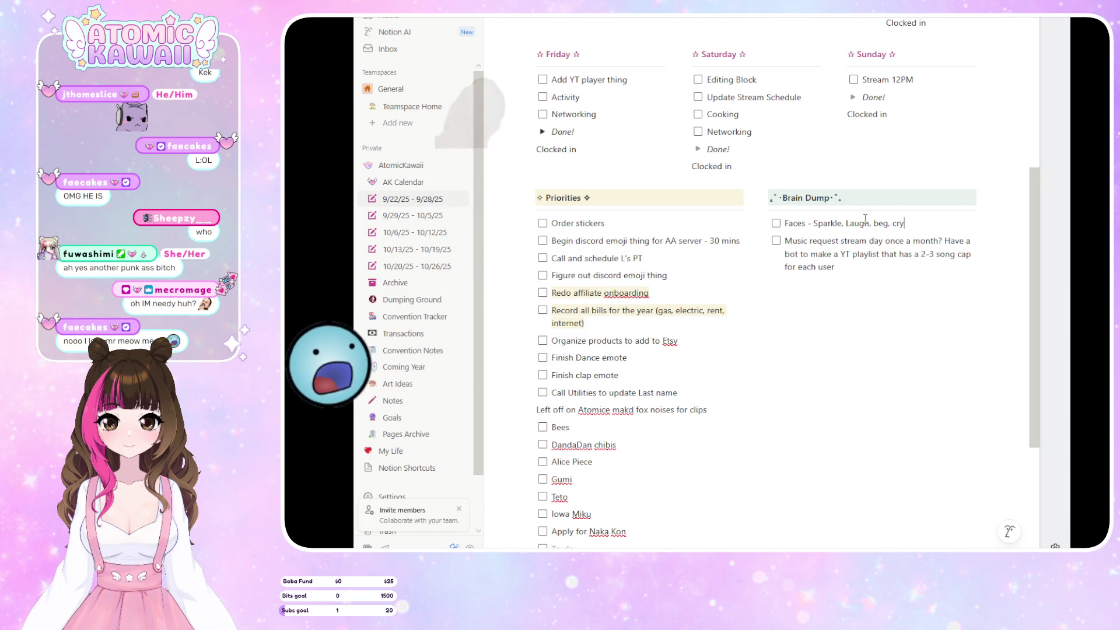
pyautogui.write('ssed out')
pyautogui.hotkey('alt', 'Tab')
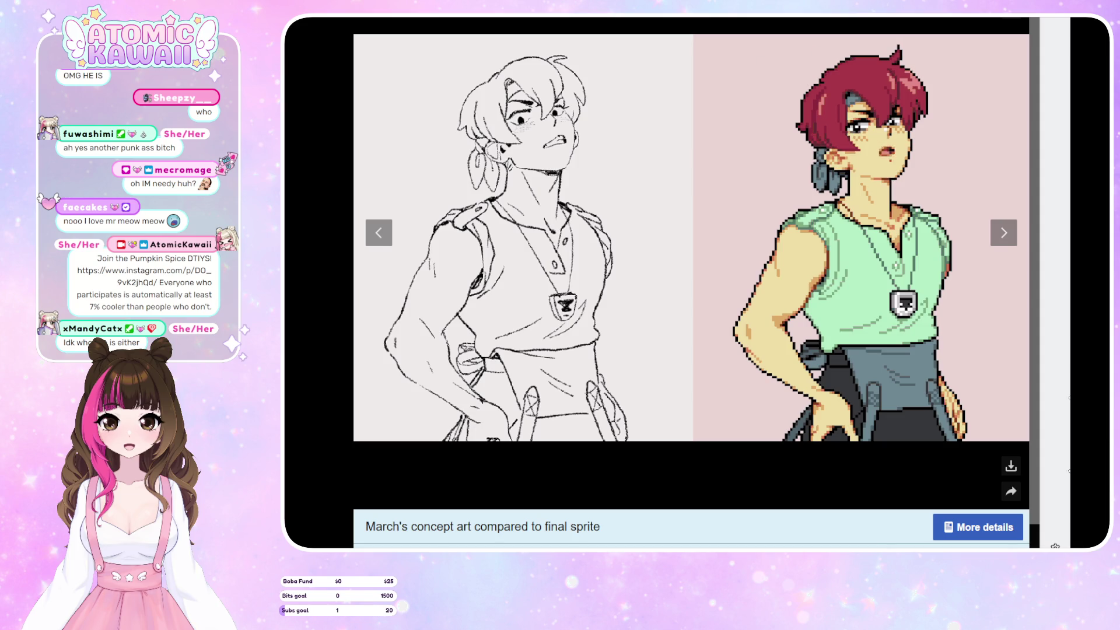
# Finish March's gallery through his key art appearance and close the image viewer
pyautogui.click(994, 230)
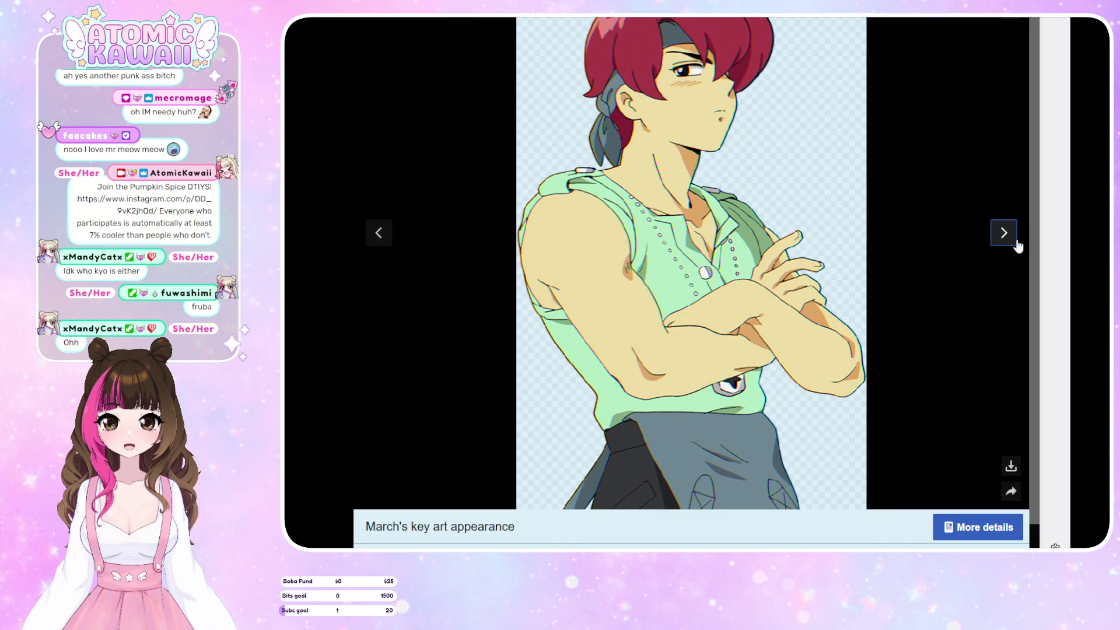
pyautogui.click(1015, 236)
pyautogui.press('Escape')
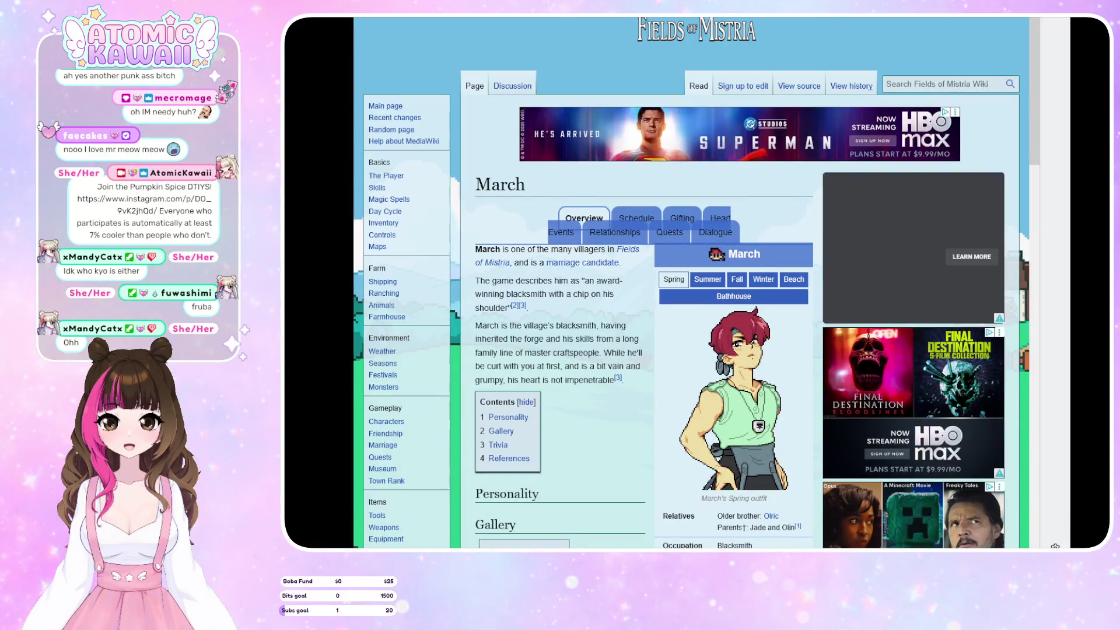
# Return to the Characters list and open Hayden's character page
pyautogui.scroll(-10, 572, 188)
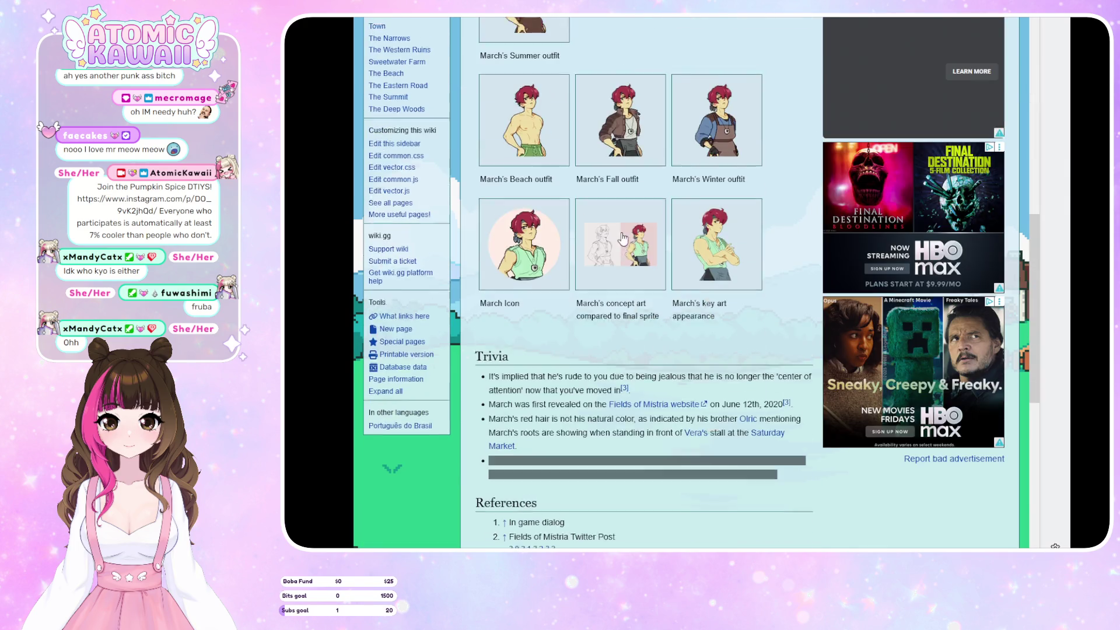
pyautogui.scroll(8, 464, 43)
pyautogui.hotkey('alt', 'Left')
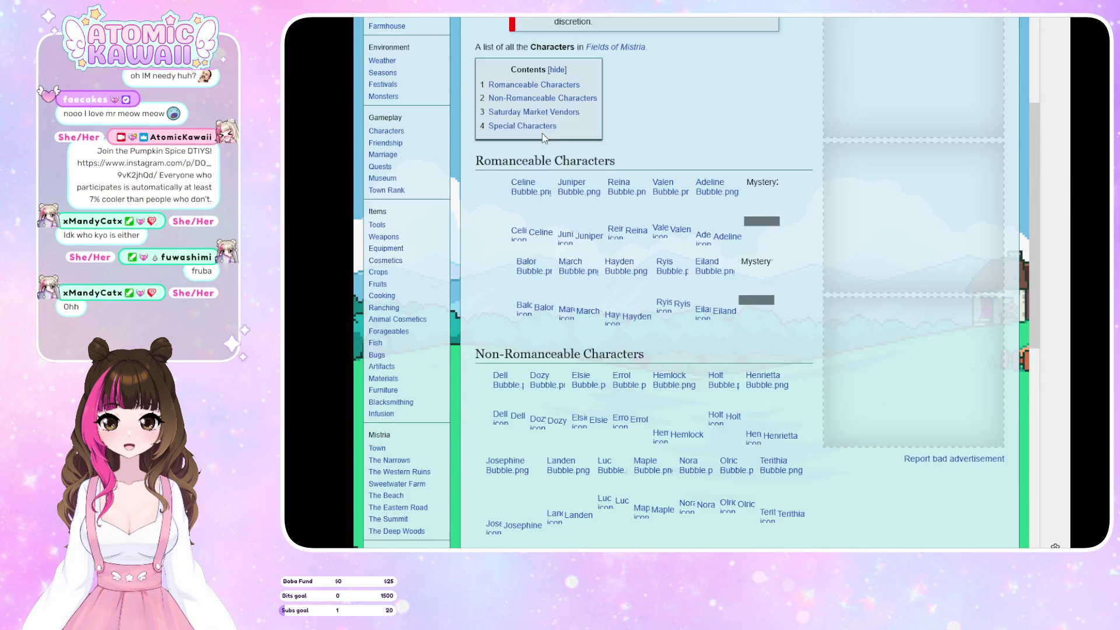
pyautogui.click(613, 306)
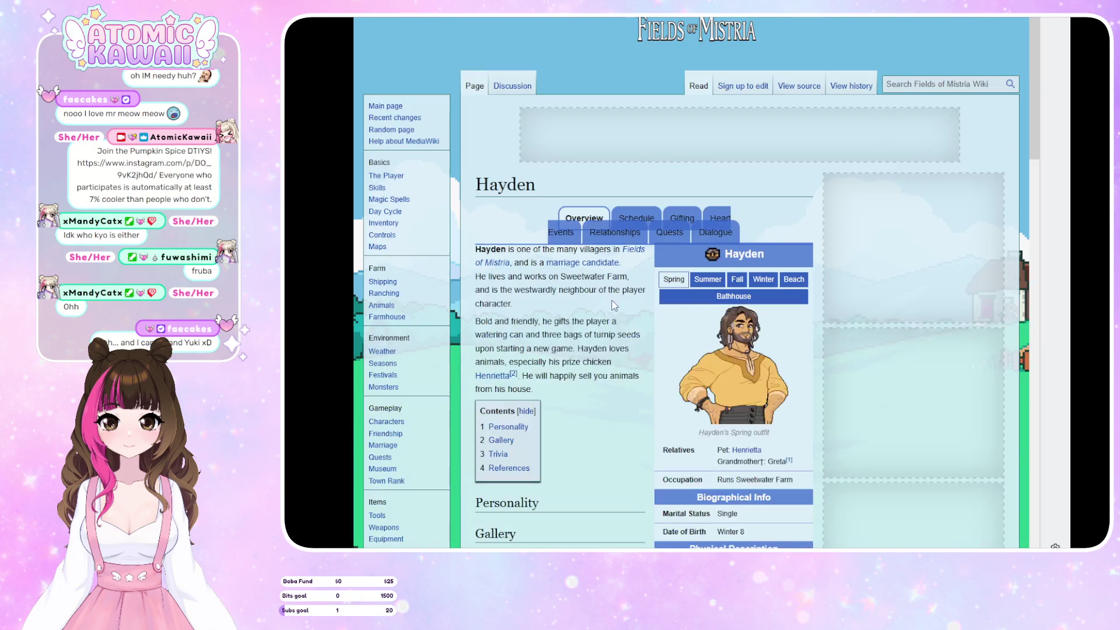
# Enlarge Hayden's Spring outfit and page through Summer, Beach, Fall, Winter and portrait to the concept comparison
pyautogui.scroll(-8, 615, 303)
pyautogui.click(549, 192)
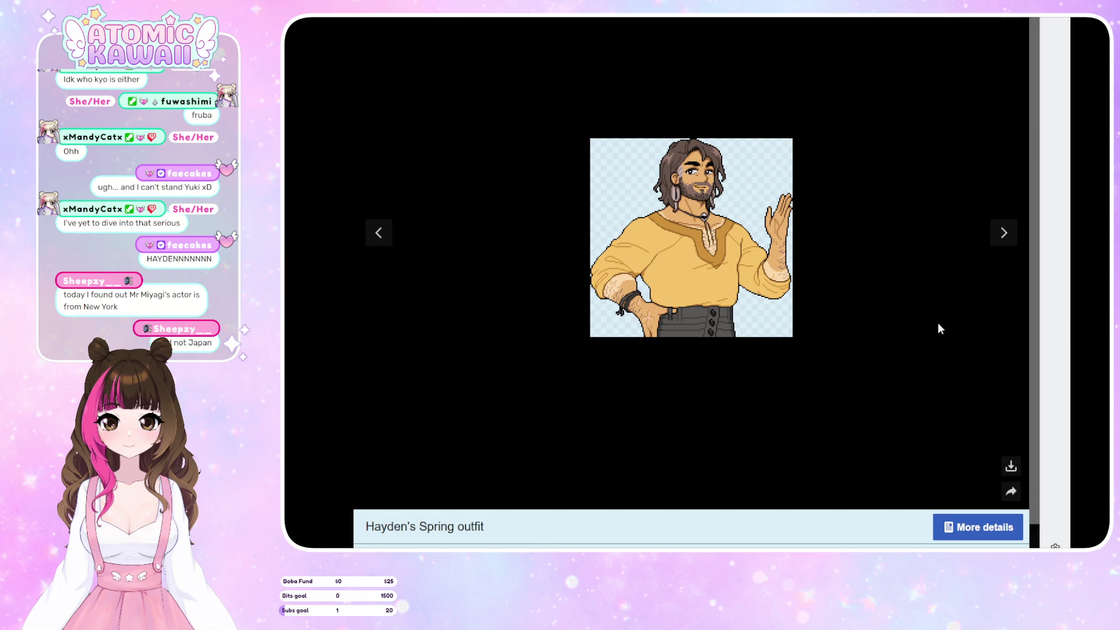
pyautogui.click(999, 233)
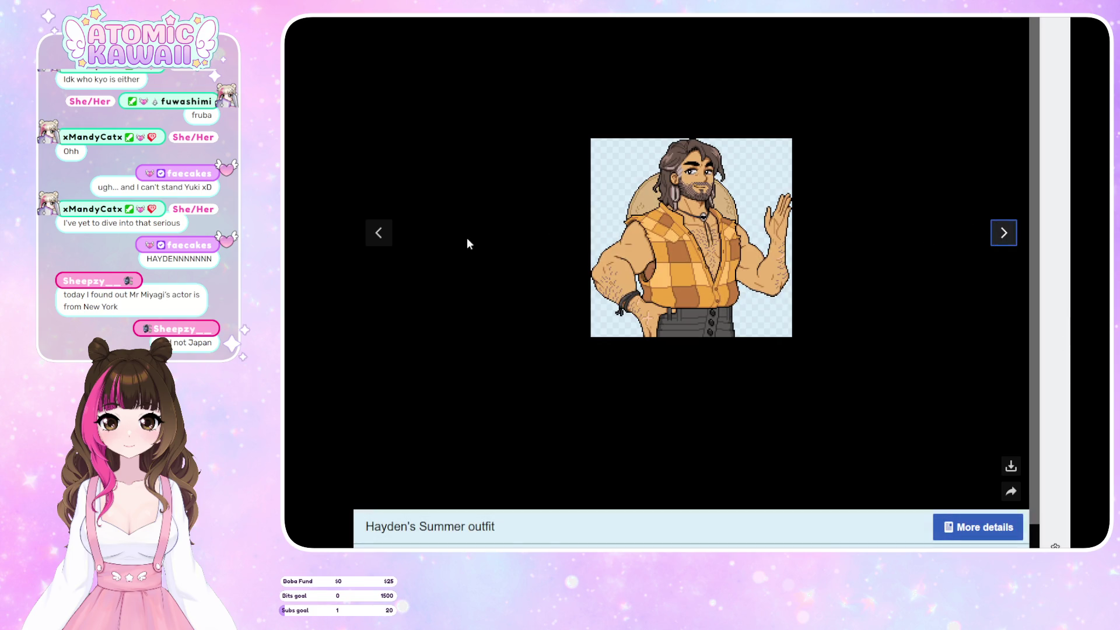
pyautogui.click(380, 234)
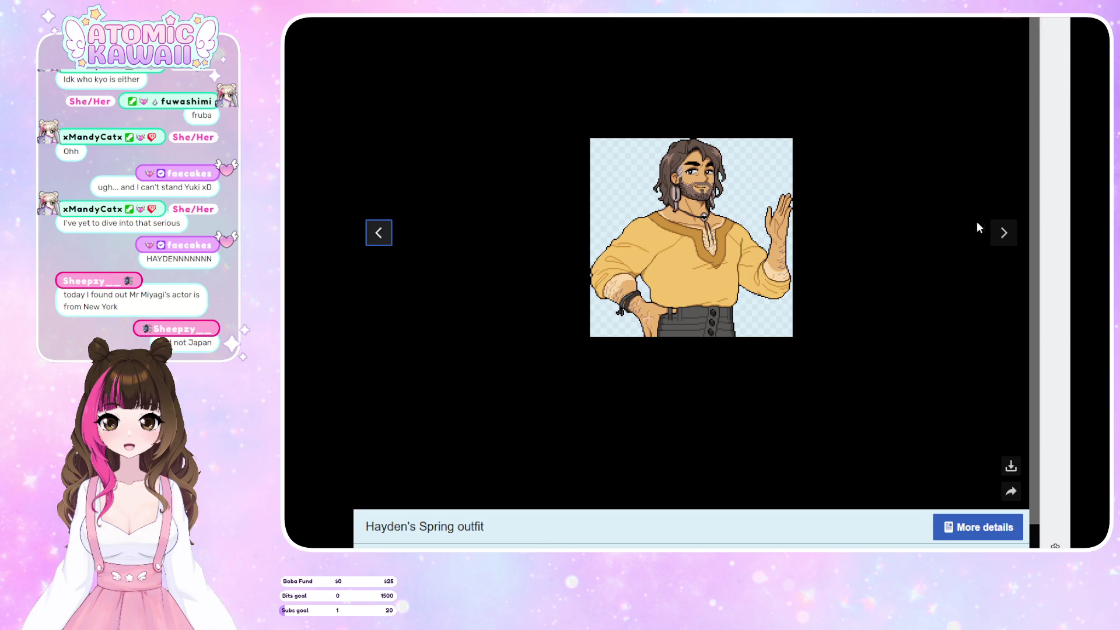
pyautogui.click(1007, 246)
pyautogui.click(1009, 249)
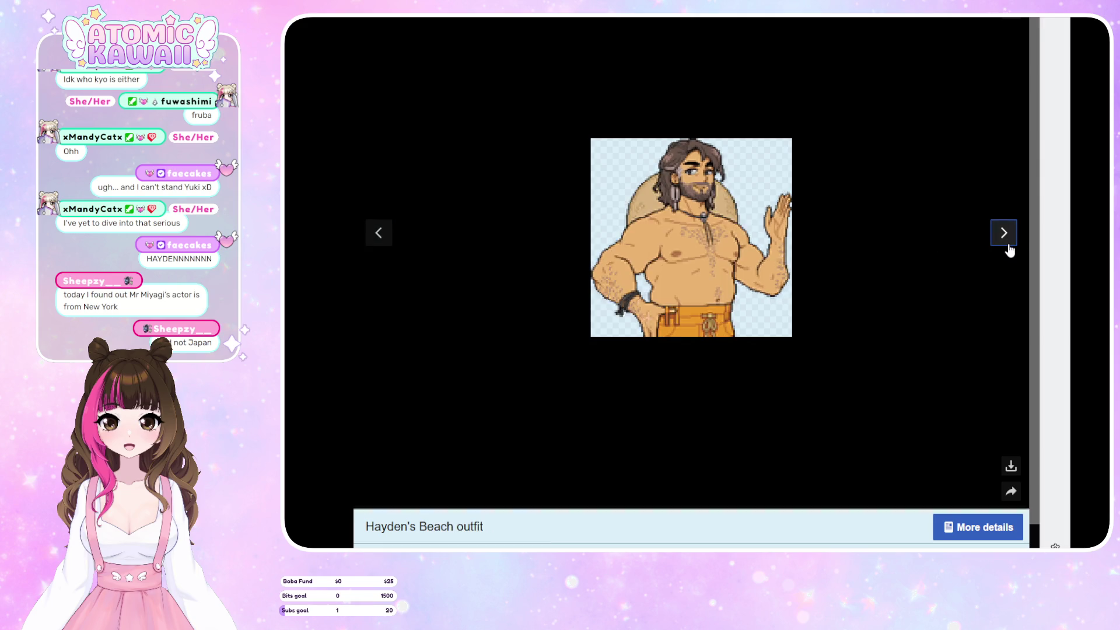
pyautogui.click(1009, 249)
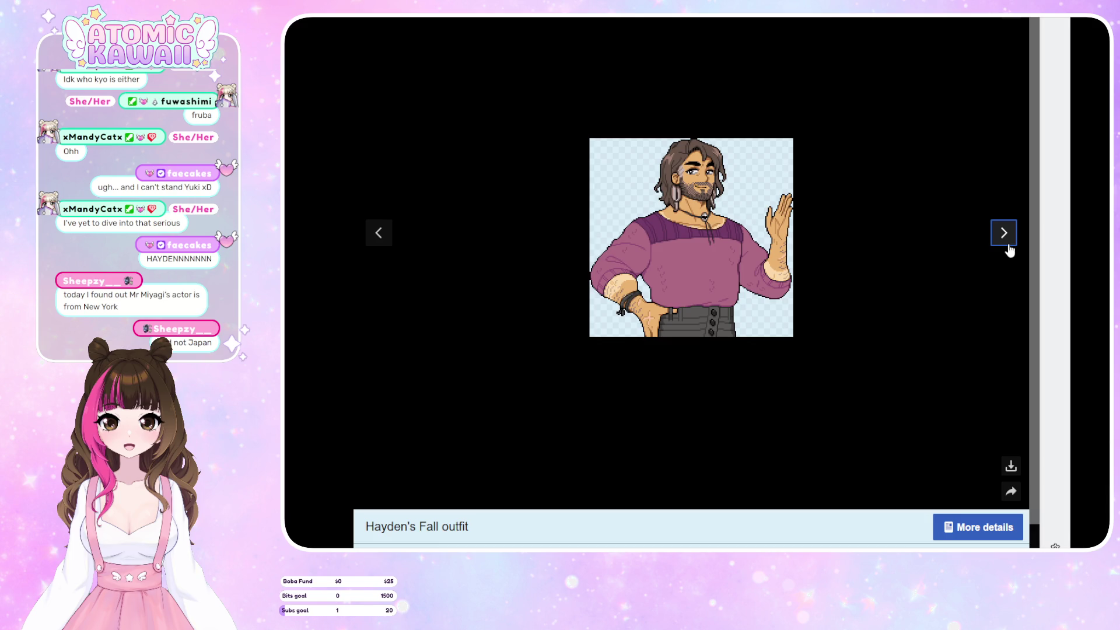
pyautogui.click(1009, 250)
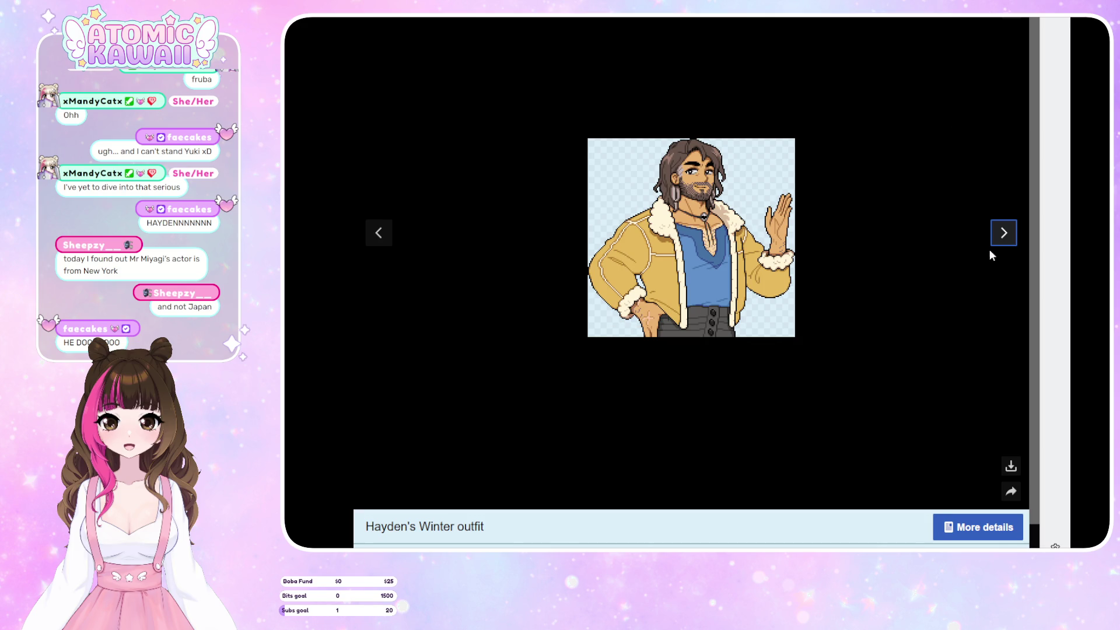
pyautogui.click(1009, 240)
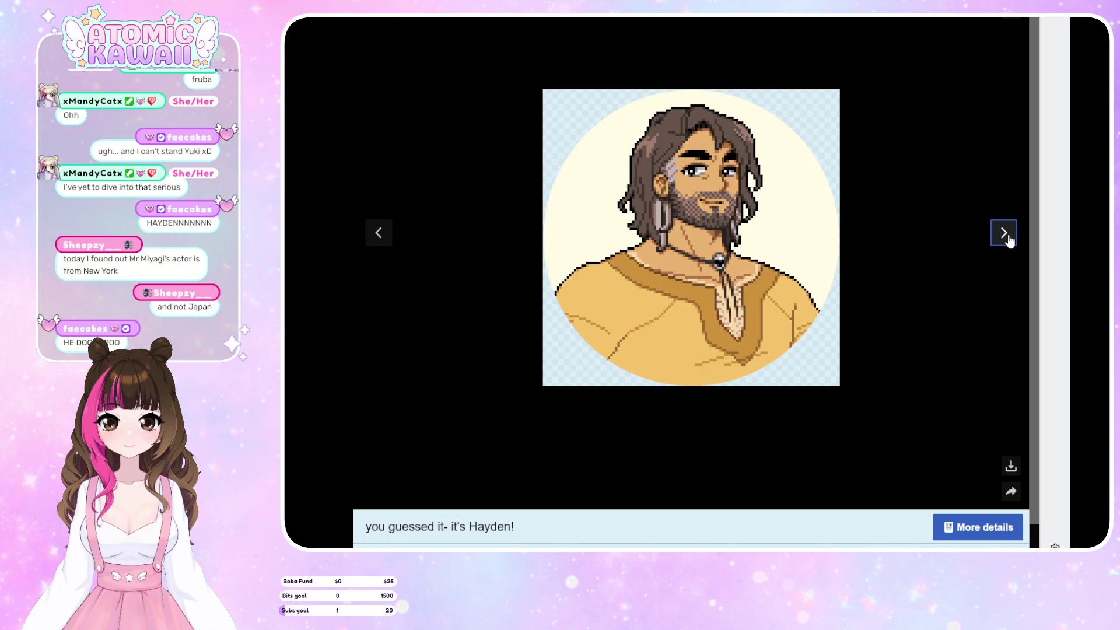
pyautogui.click(1009, 241)
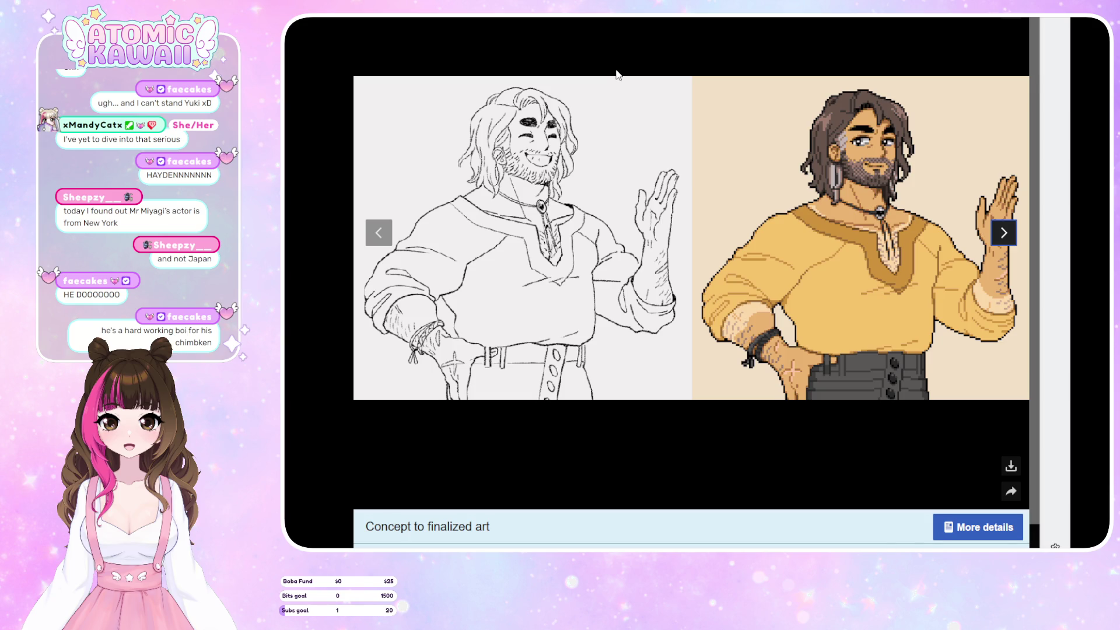
# View Hayden's animated concept-to-final art and cinematic horse image, then close the viewer
pyautogui.click(1003, 233)
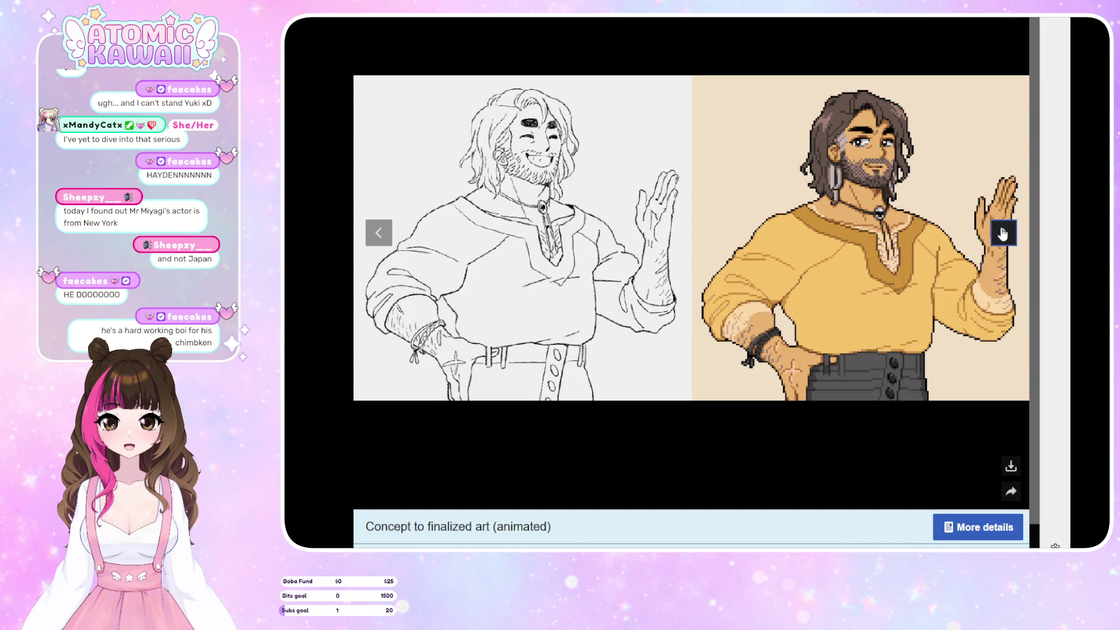
pyautogui.click(1003, 233)
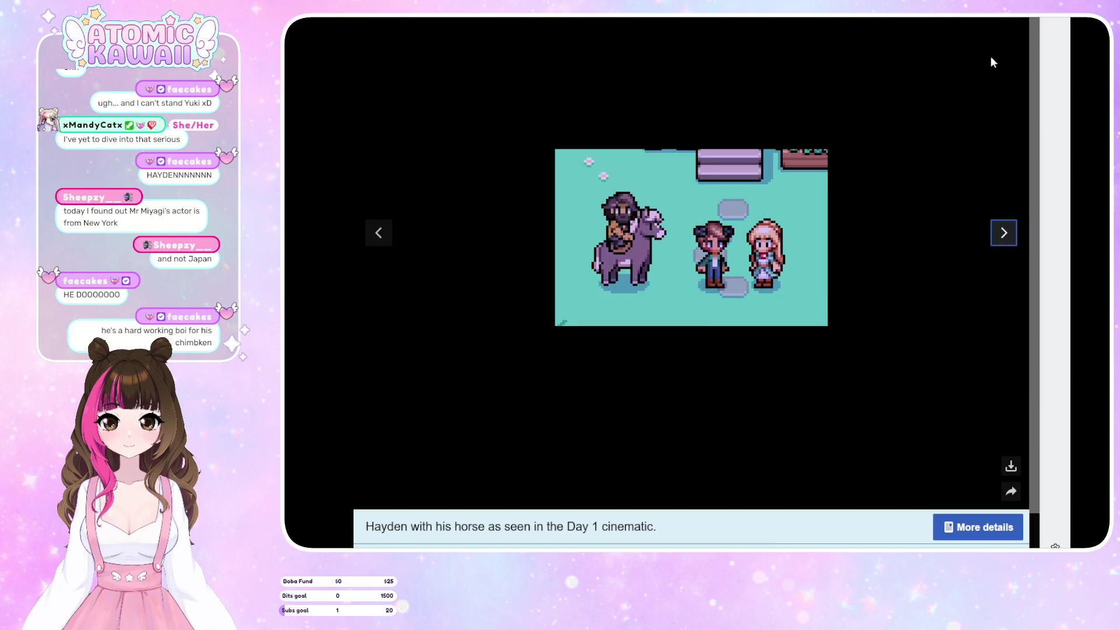
pyautogui.press('Escape')
# Enlarge and close Hayden's key art appearance, then go to the all-characters list
pyautogui.scroll(-8, 830, 321)
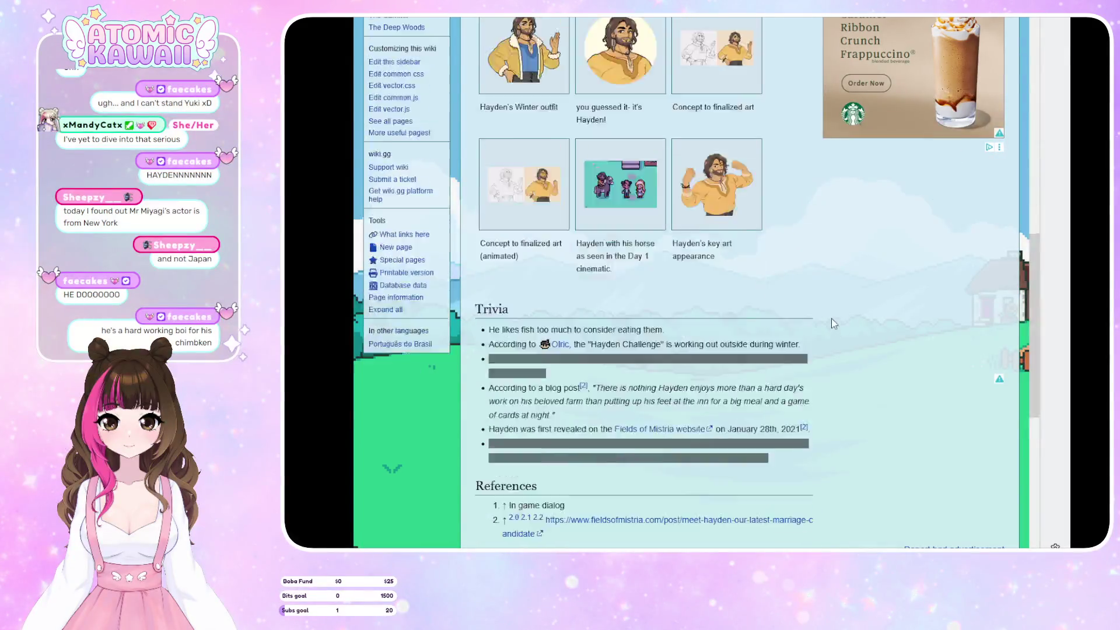
pyautogui.click(747, 139)
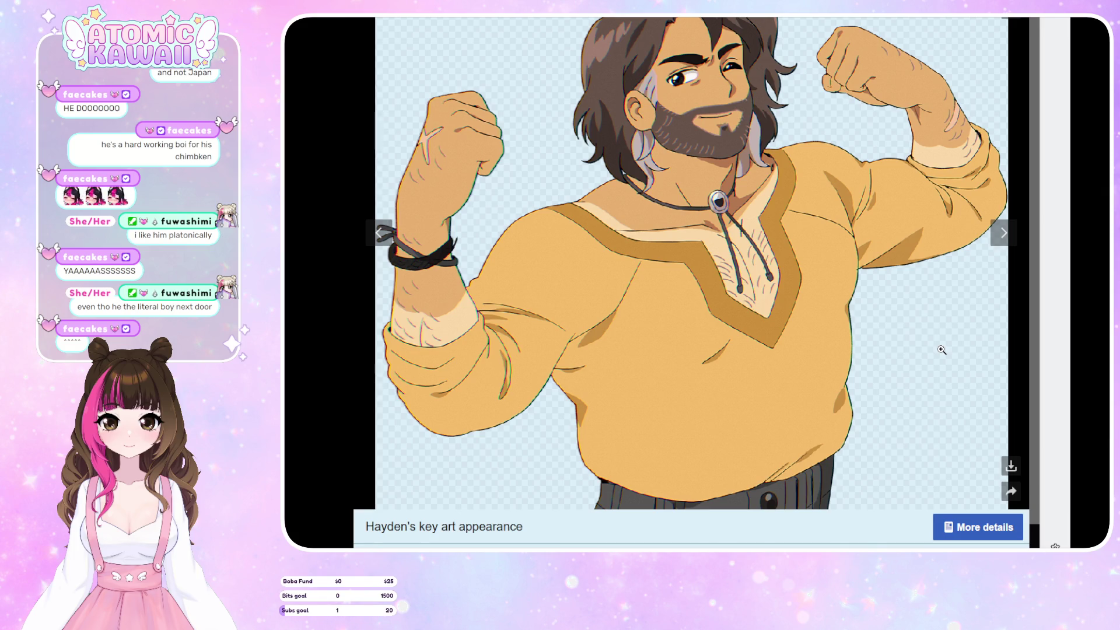
pyautogui.click(964, 20)
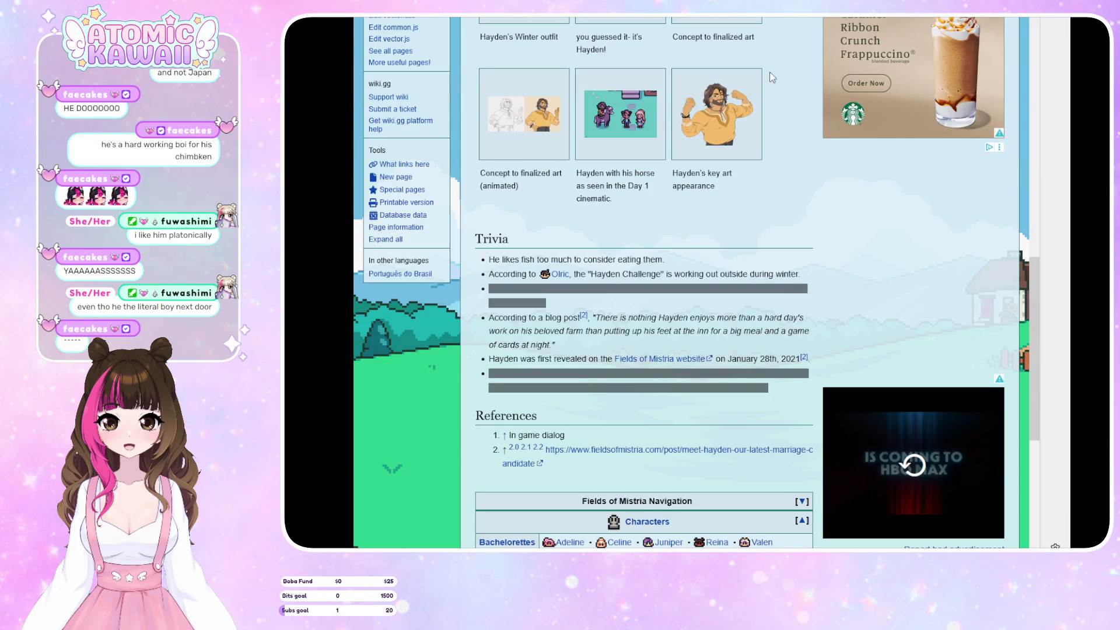
pyautogui.click(646, 521)
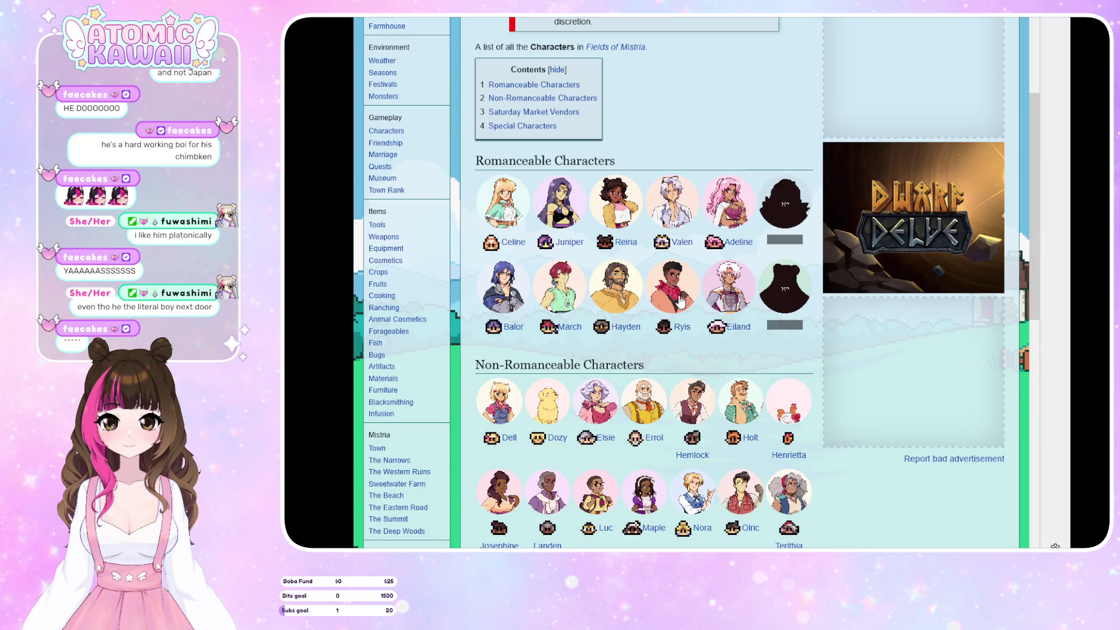
# Open Ryis's page, enlarge his Spring outfit, and page through Summer, Beach, Fall, Winter to Bathhouse Date
pyautogui.click(680, 301)
pyautogui.scroll(-3, 711, 346)
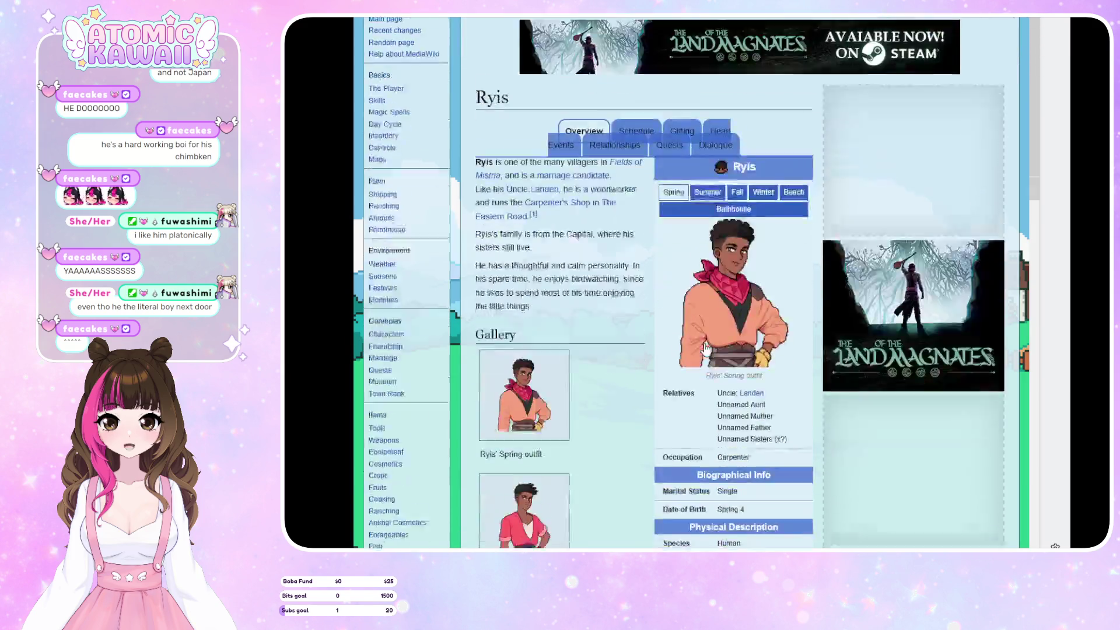
pyautogui.scroll(-3, 711, 346)
pyautogui.click(554, 187)
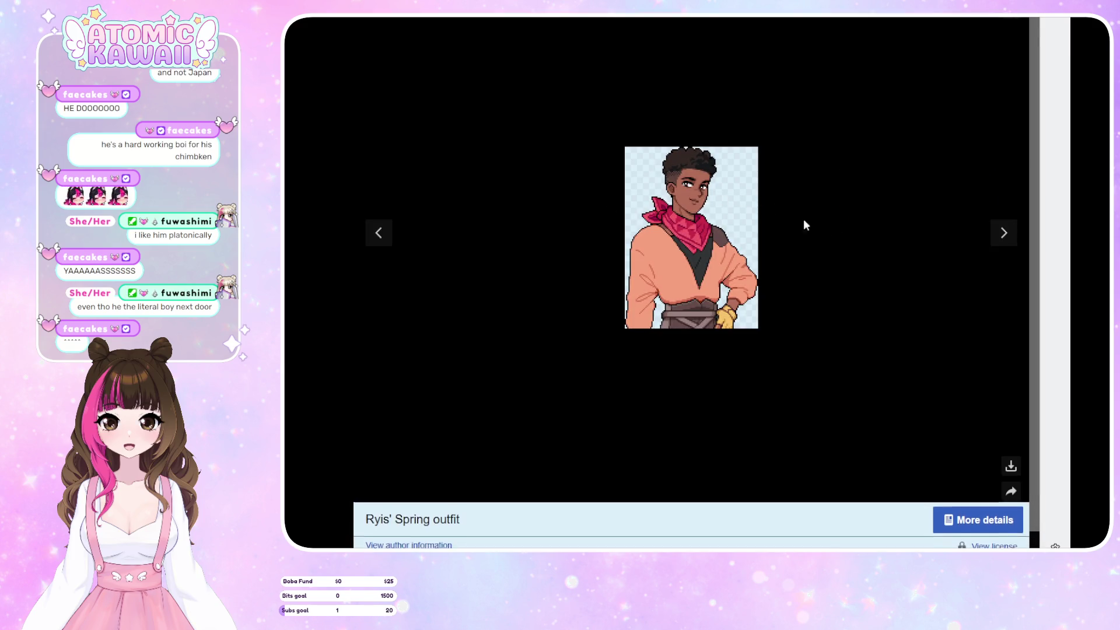
pyautogui.click(1011, 236)
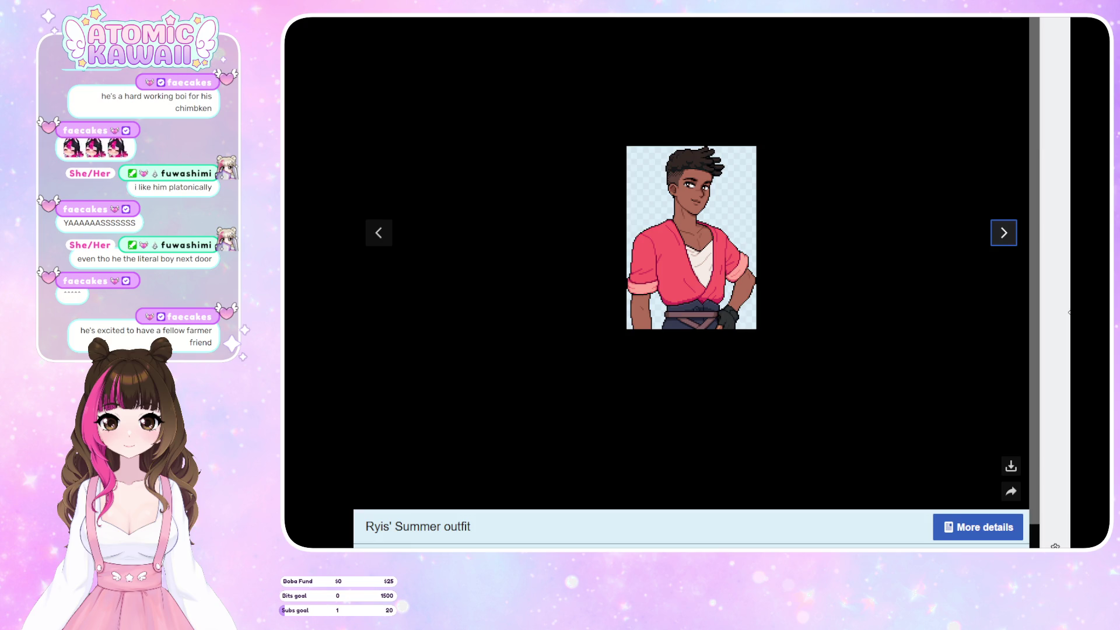
pyautogui.click(999, 235)
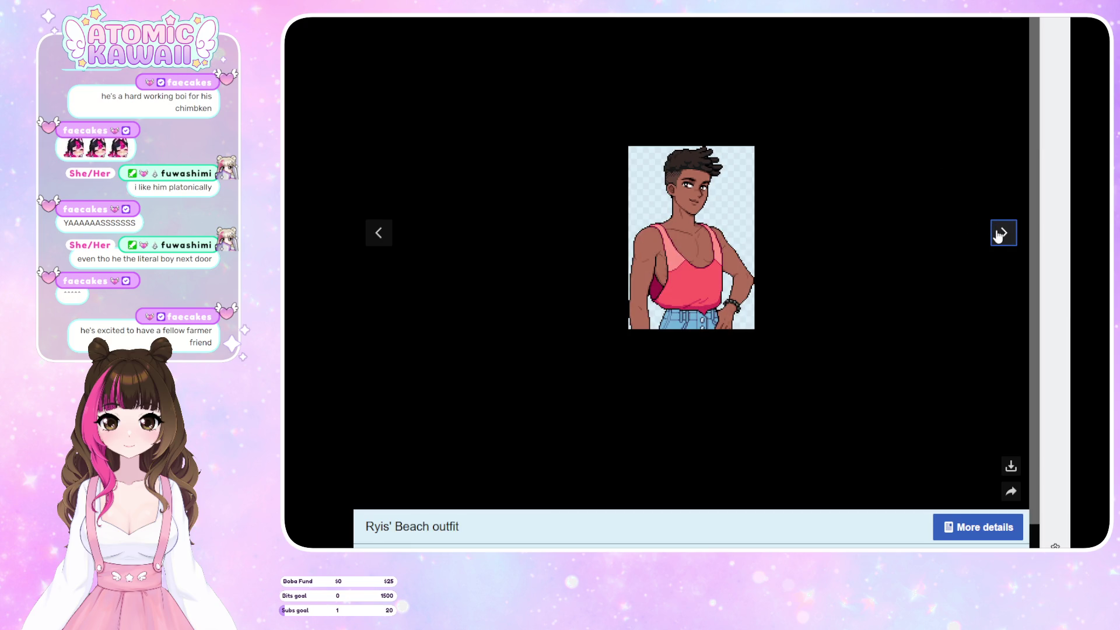
pyautogui.click(999, 234)
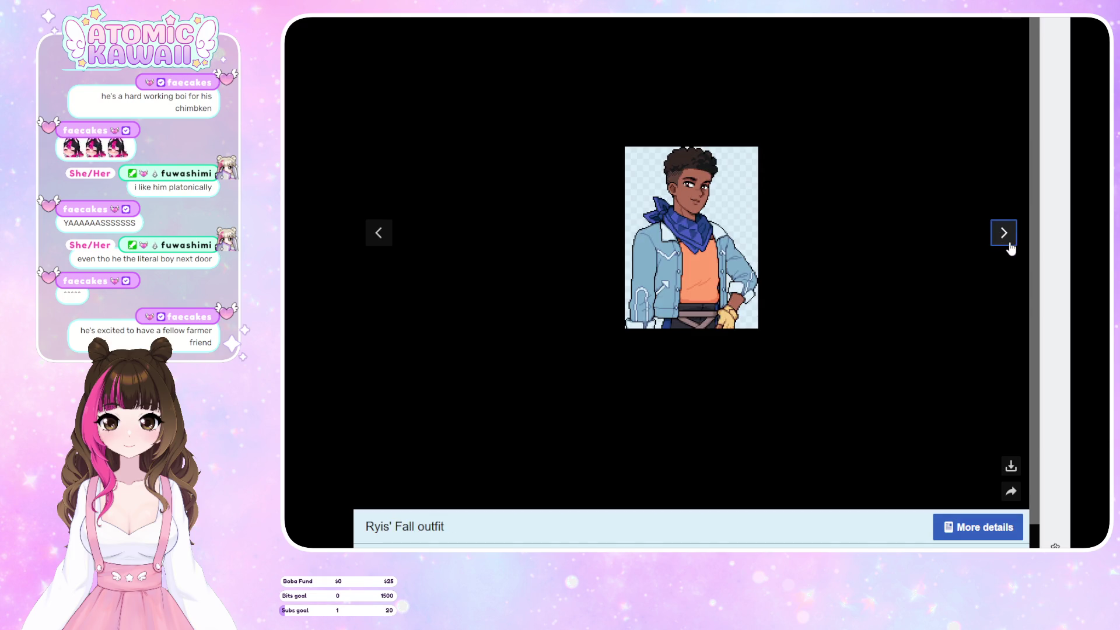
pyautogui.click(1009, 250)
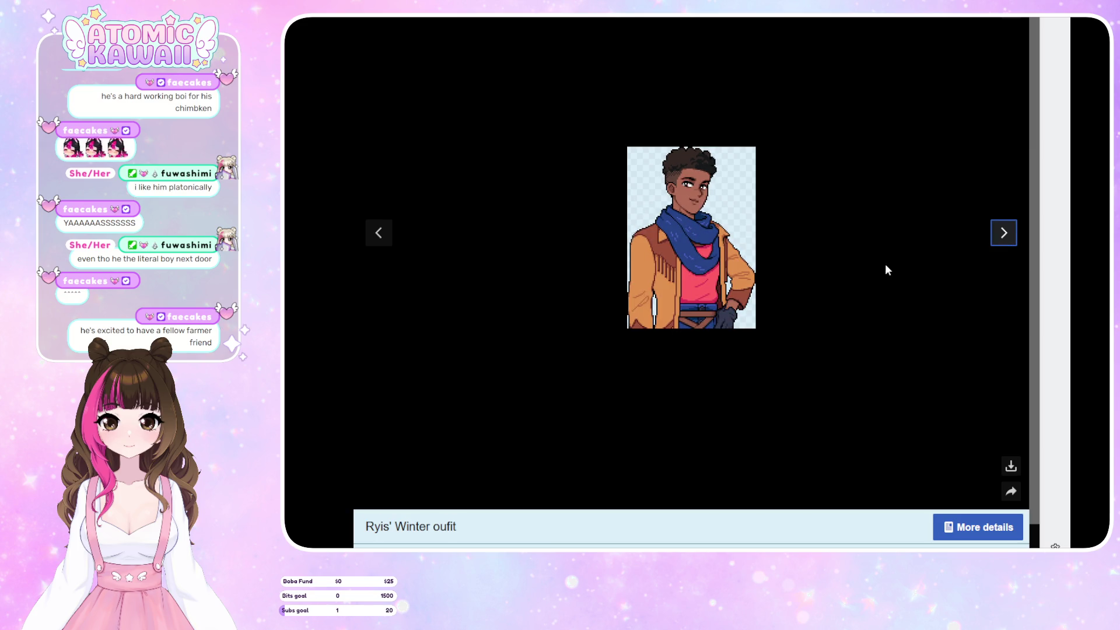
pyautogui.click(1002, 243)
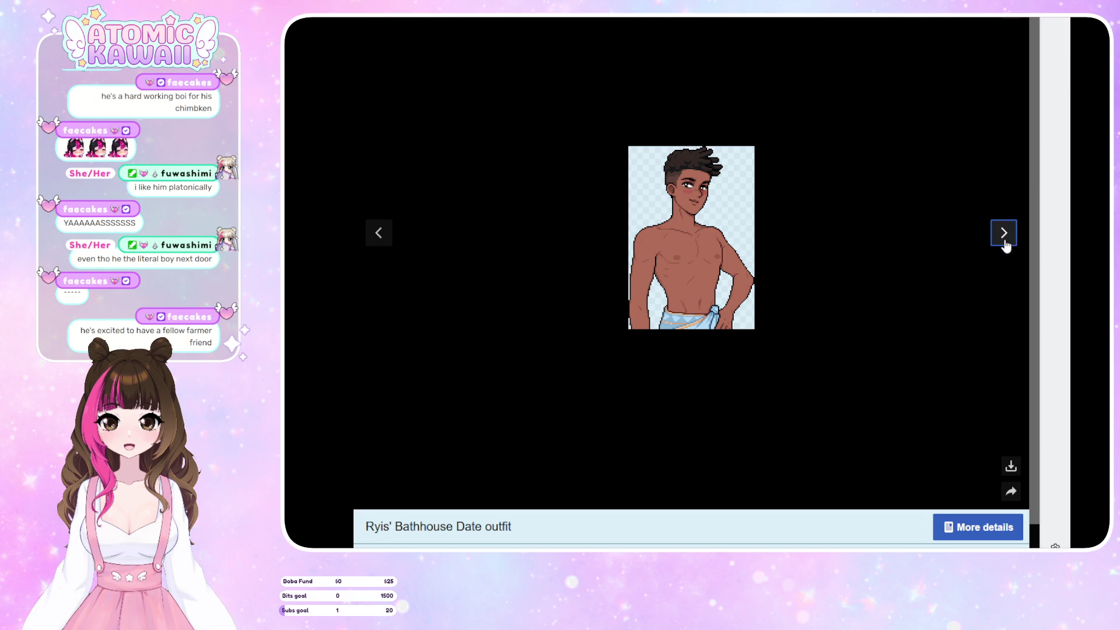
# Page Ryis's gallery past the next image and his round icon to his key art appearance
pyautogui.click(1006, 247)
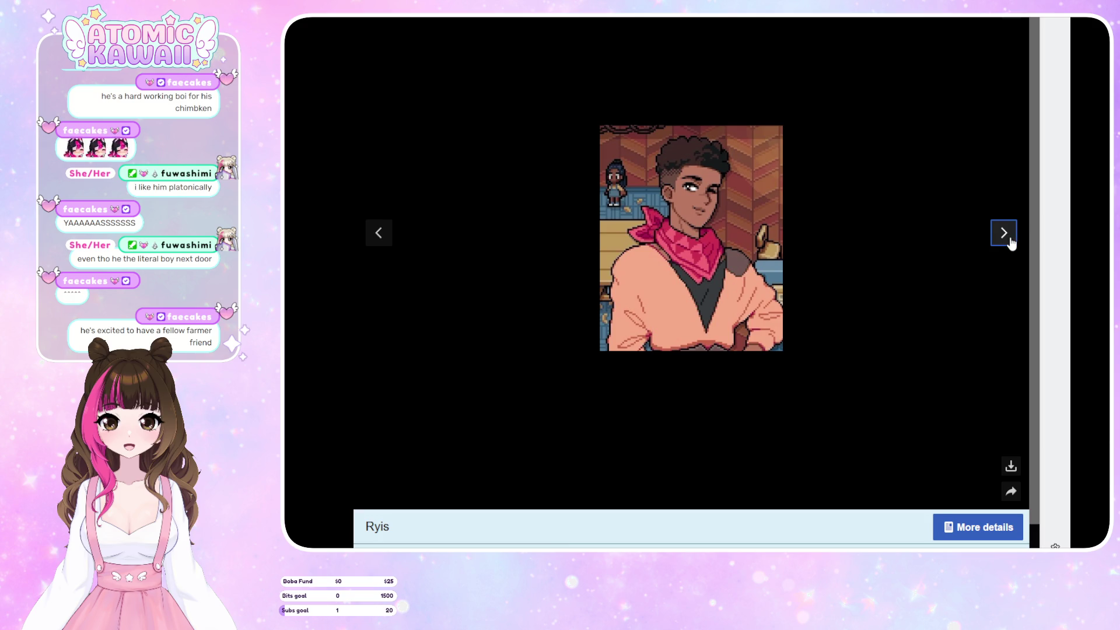
pyautogui.click(1014, 240)
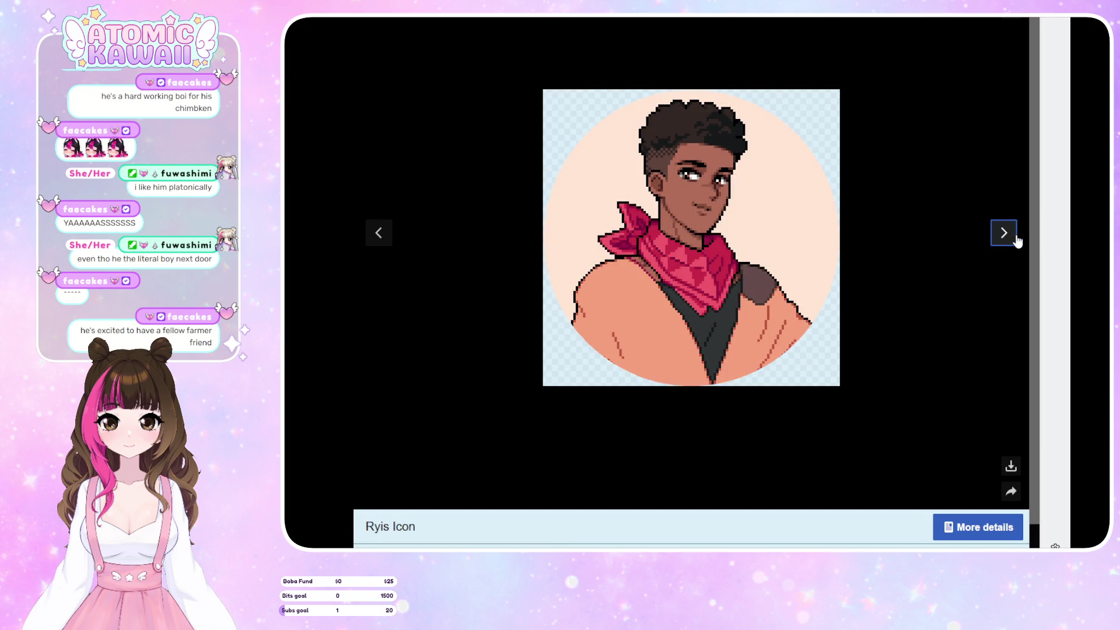
pyautogui.click(1015, 240)
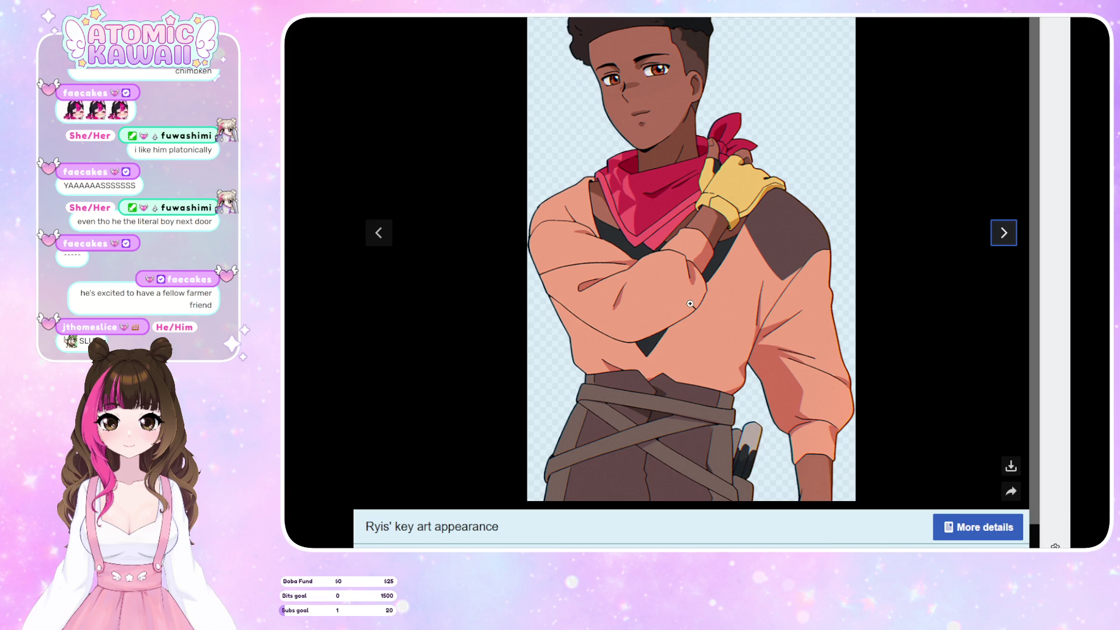
# View Ryis's key art at full size, close the viewer, and reopen the key art thumbnail
pyautogui.scroll(-1, 1038, 403)
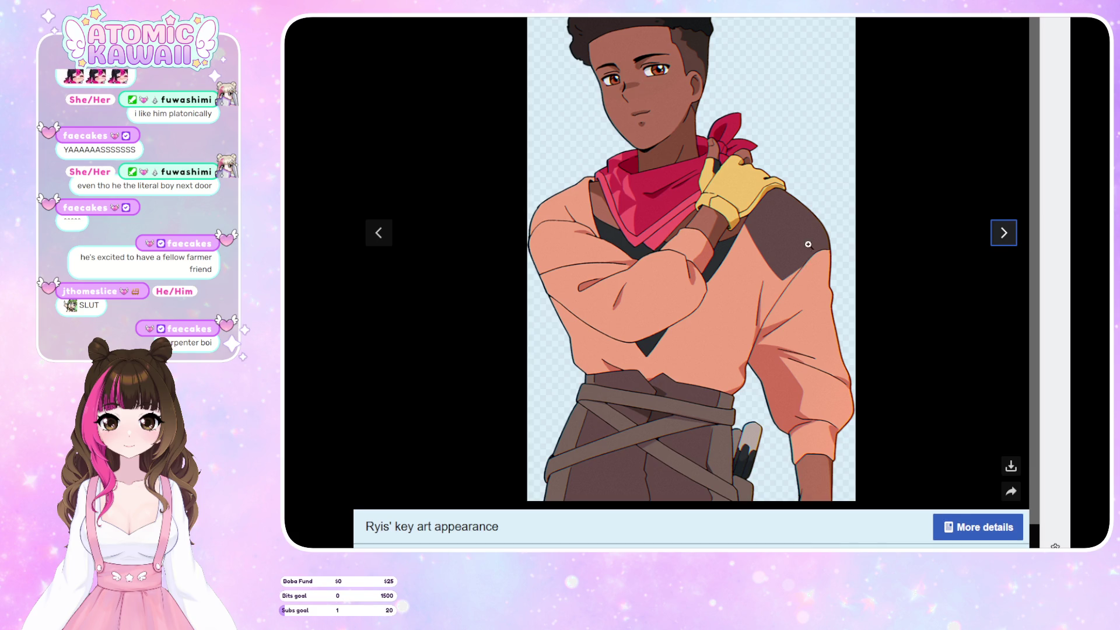
pyautogui.click(646, 162)
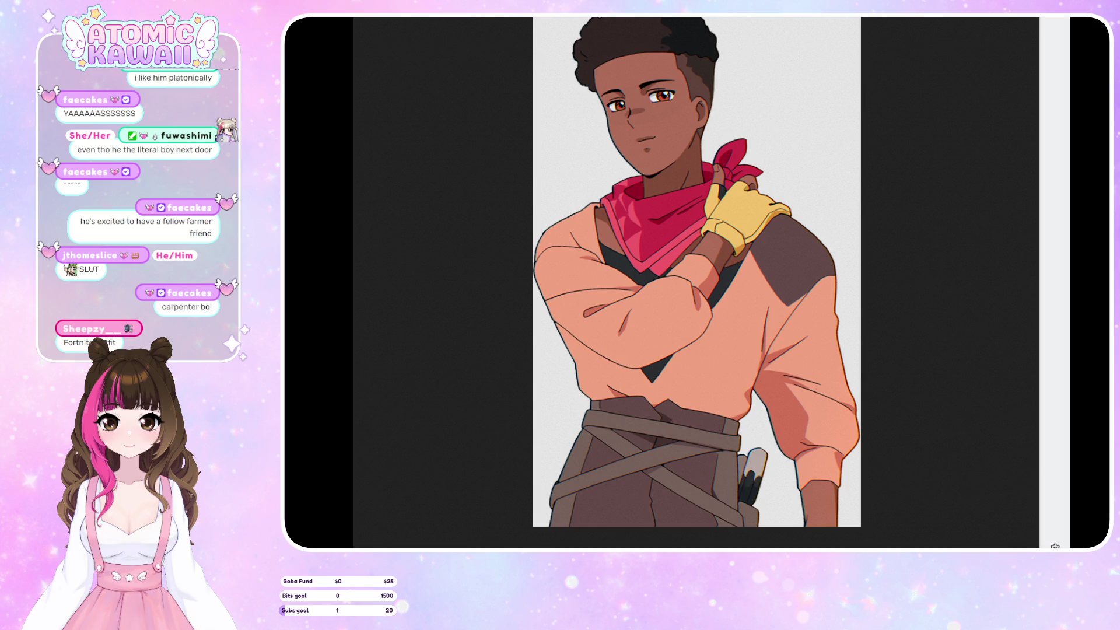
pyautogui.hotkey('alt', 'Left')
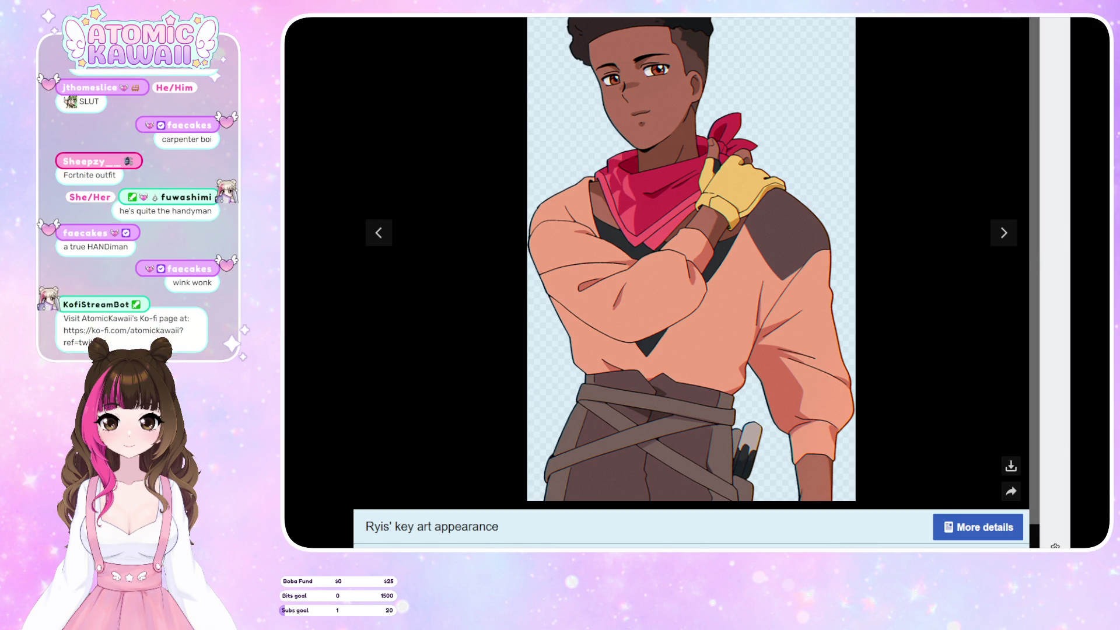
pyautogui.press('Escape')
pyautogui.scroll(-5, 589, 260)
pyautogui.scroll(-3, 593, 253)
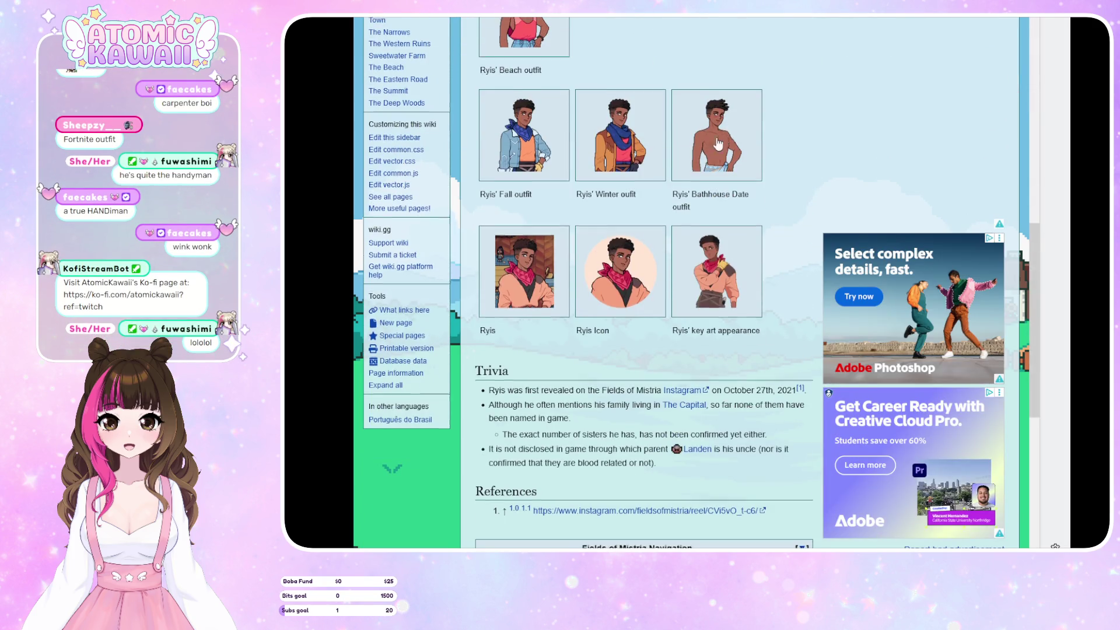
pyautogui.click(716, 268)
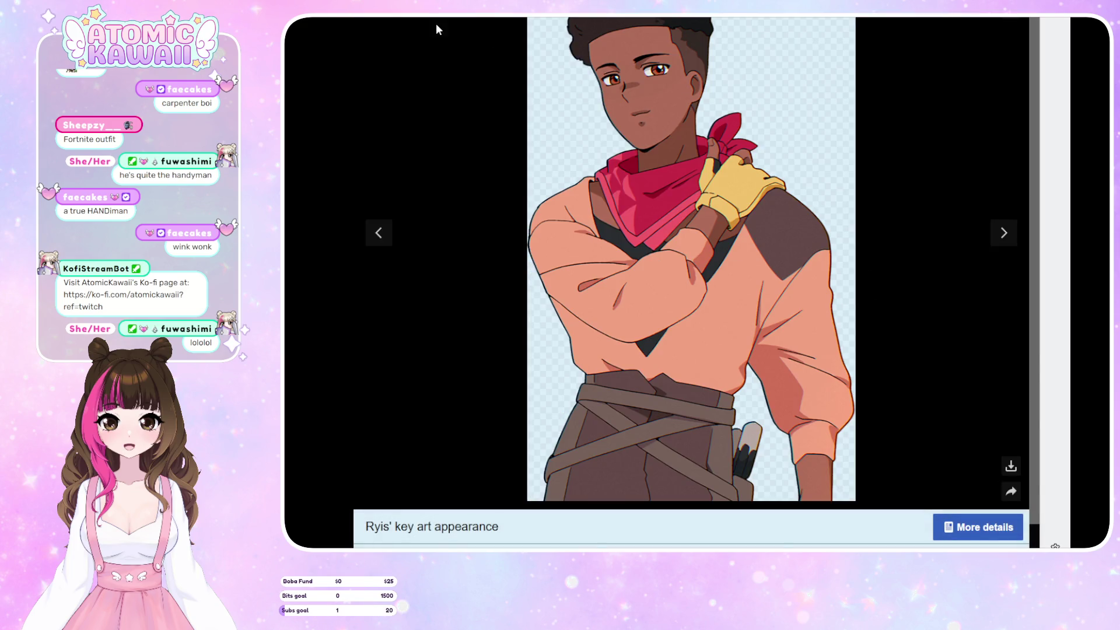